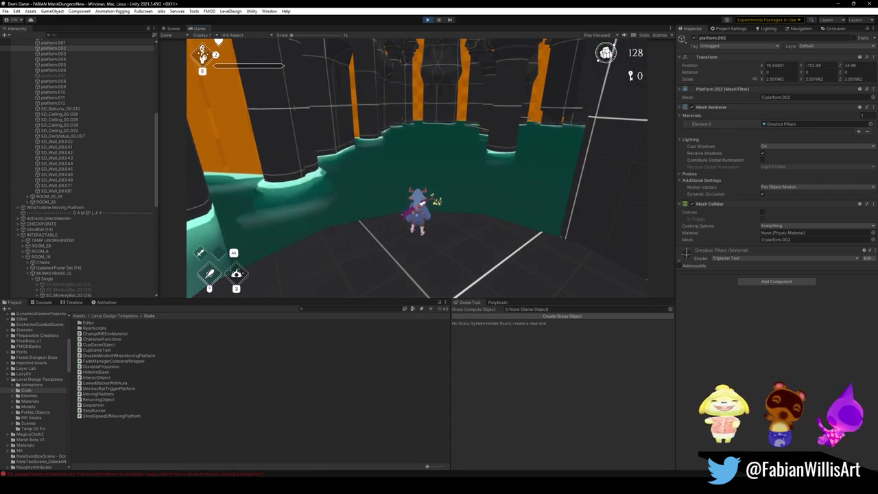
Pause the playtest and select monkey bar SD_MonkeyBar_02 (25) beside the pillar in the Scene view
key(Escape)
click(173, 29)
mouse_move(407, 180)
mouse_down()
mouse_move(403, 139)
mouse_move(435, 149)
mouse_move(471, 197)
mouse_move(457, 182)
mouse_move(546, 227)
mouse_move(514, 215)
mouse_move(478, 231)
mouse_move(625, 172)
mouse_move(482, 176)
mouse_move(427, 157)
mouse_move(430, 171)
mouse_move(453, 175)
mouse_up()
click(474, 173)
Tilt the monkey bar slightly around Z so it angles down beside the pillar
key(w)
key(e)
drag(476, 141, 484, 160)
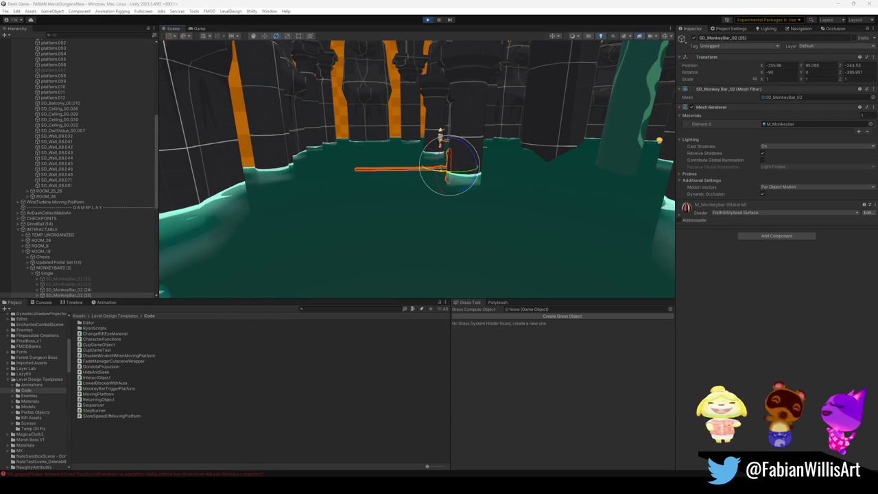
Select the octagonal platform.005 pillar top and survey the teal water around it
mouse_move(481, 184)
mouse_down()
mouse_move(540, 188)
mouse_move(514, 190)
mouse_move(525, 200)
mouse_move(471, 174)
mouse_move(453, 196)
mouse_move(513, 198)
mouse_up()
mouse_move(471, 152)
mouse_down()
mouse_move(457, 216)
mouse_move(470, 182)
mouse_move(471, 206)
mouse_move(501, 196)
mouse_move(470, 169)
mouse_move(424, 158)
mouse_move(466, 153)
mouse_up()
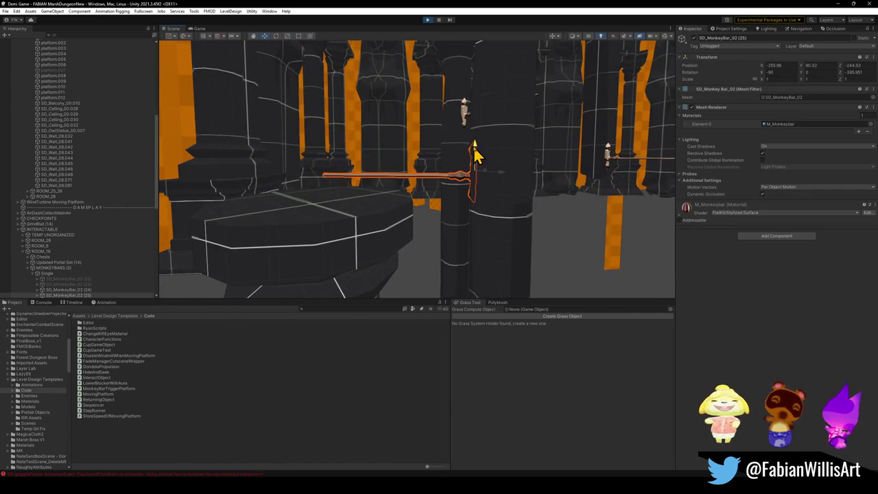
click(325, 251)
mouse_move(394, 196)
mouse_down()
mouse_move(407, 217)
mouse_move(402, 210)
mouse_up()
mouse_move(382, 182)
mouse_down()
mouse_move(402, 157)
mouse_move(431, 167)
mouse_move(428, 173)
mouse_move(457, 173)
mouse_move(465, 188)
mouse_move(495, 160)
mouse_move(484, 181)
mouse_move(489, 172)
mouse_move(491, 183)
mouse_up()
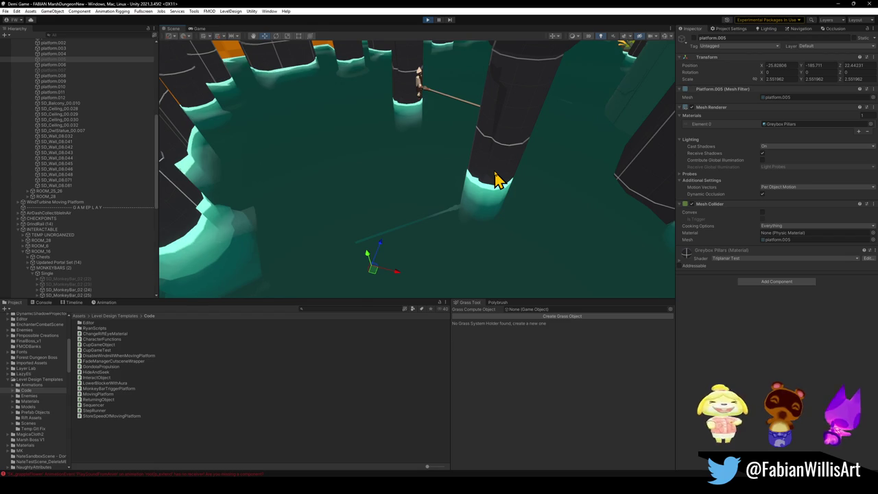
mouse_move(488, 158)
mouse_down()
mouse_move(466, 110)
mouse_move(455, 119)
mouse_move(430, 105)
mouse_move(483, 130)
mouse_move(473, 149)
mouse_up()
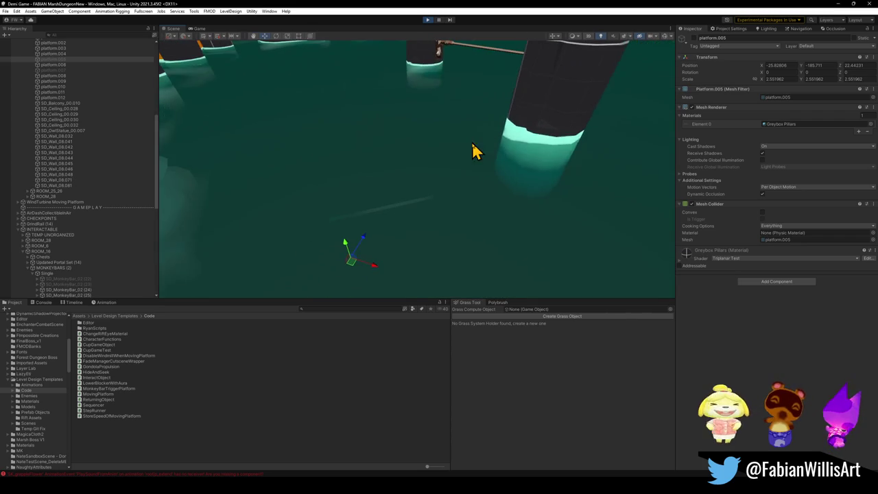
mouse_move(499, 180)
mouse_down()
mouse_move(490, 126)
mouse_move(533, 174)
mouse_move(510, 158)
mouse_move(526, 169)
mouse_move(514, 137)
mouse_move(514, 172)
mouse_move(449, 124)
mouse_move(525, 121)
mouse_move(485, 121)
mouse_move(504, 137)
mouse_move(560, 123)
mouse_move(578, 140)
mouse_move(639, 149)
mouse_move(521, 147)
mouse_move(548, 152)
mouse_up()
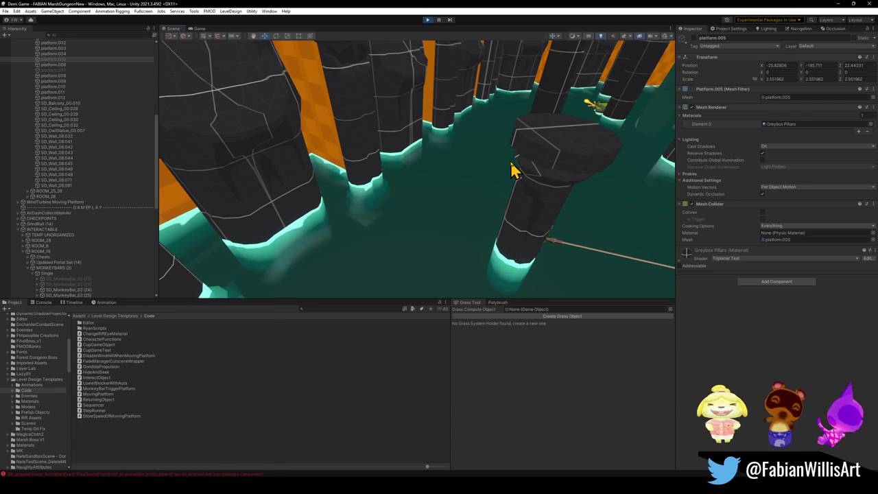
mouse_move(515, 171)
mouse_down()
mouse_move(476, 126)
mouse_move(444, 138)
mouse_move(455, 144)
mouse_up()
key(w)
mouse_move(458, 147)
mouse_down()
mouse_move(463, 153)
mouse_move(441, 161)
mouse_move(494, 154)
mouse_up()
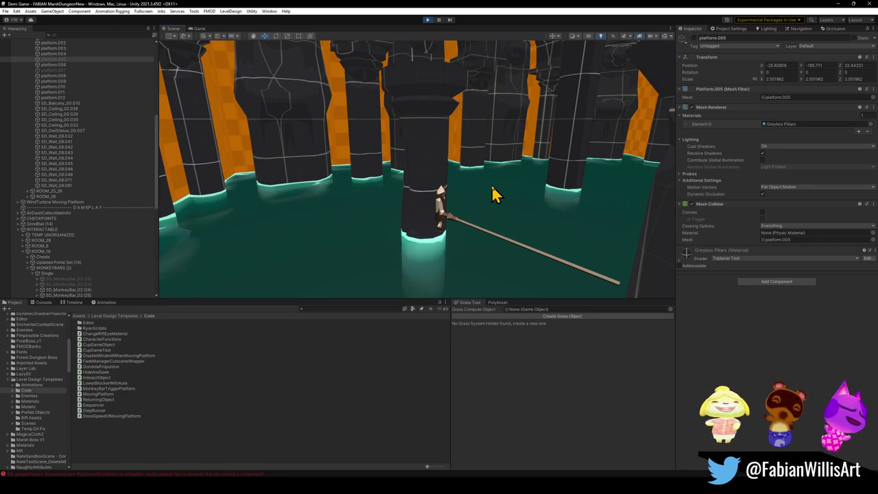
mouse_move(484, 180)
mouse_down()
mouse_move(462, 176)
mouse_move(463, 189)
mouse_up()
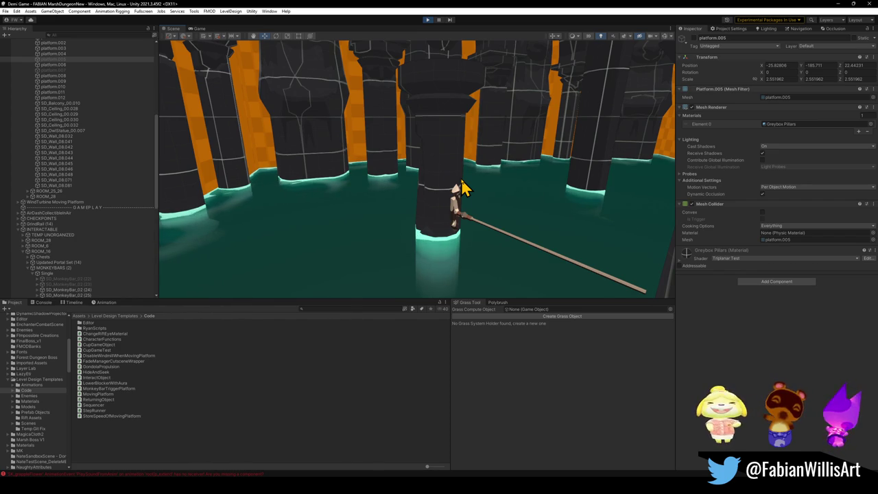
mouse_move(423, 166)
mouse_down()
mouse_move(415, 170)
mouse_move(460, 183)
mouse_up()
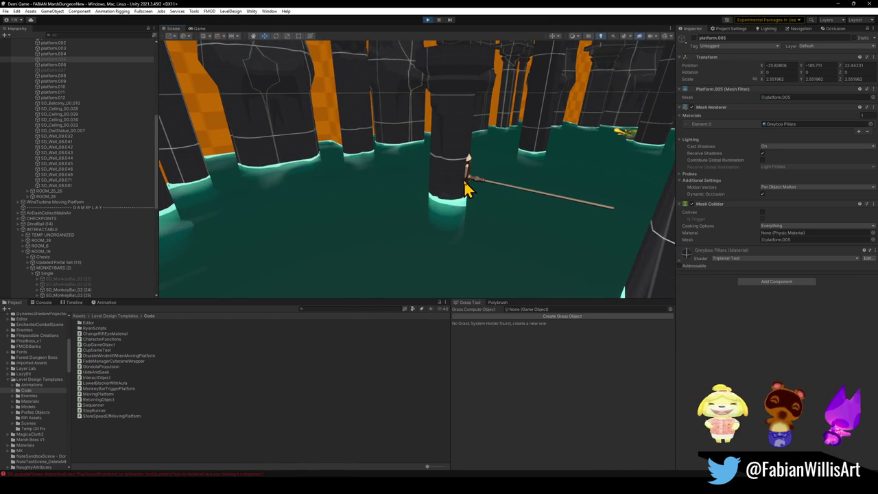
drag(423, 206, 462, 203)
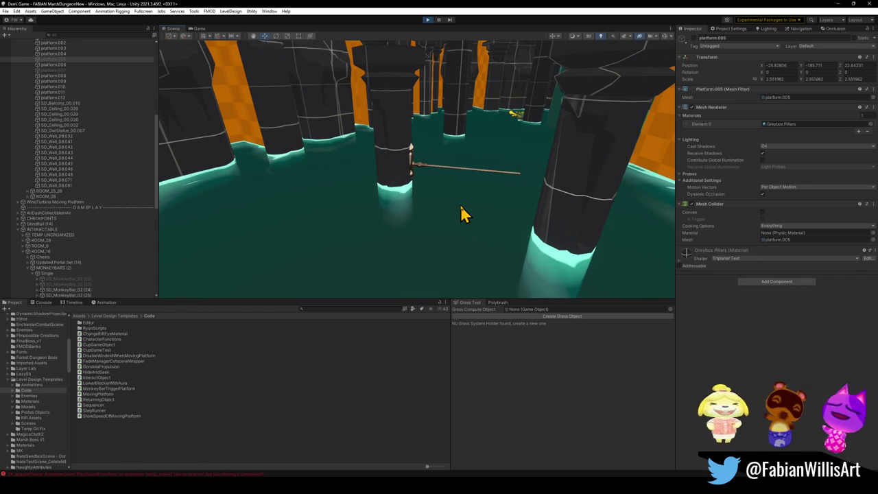
mouse_move(461, 214)
mouse_down()
mouse_move(416, 210)
mouse_move(418, 221)
mouse_up()
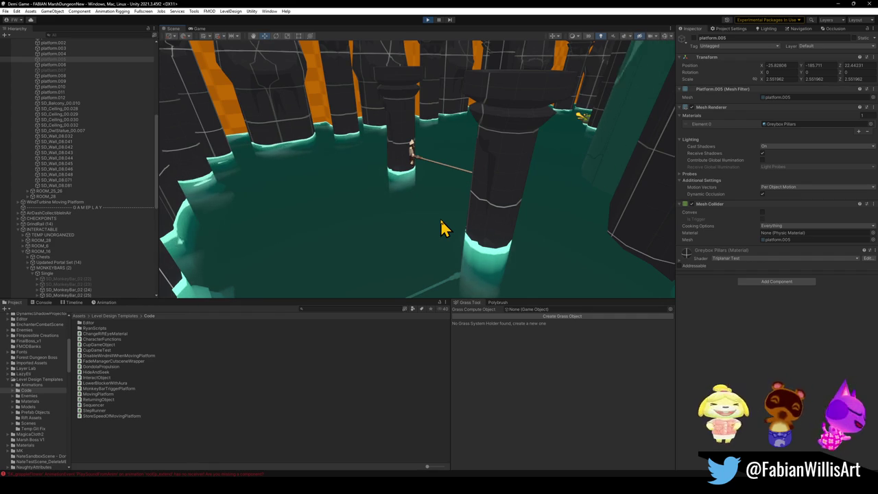
mouse_move(430, 223)
mouse_down()
mouse_move(455, 208)
mouse_move(483, 236)
mouse_move(515, 229)
mouse_move(528, 247)
mouse_move(407, 198)
mouse_move(366, 186)
mouse_move(355, 204)
mouse_move(333, 187)
mouse_up()
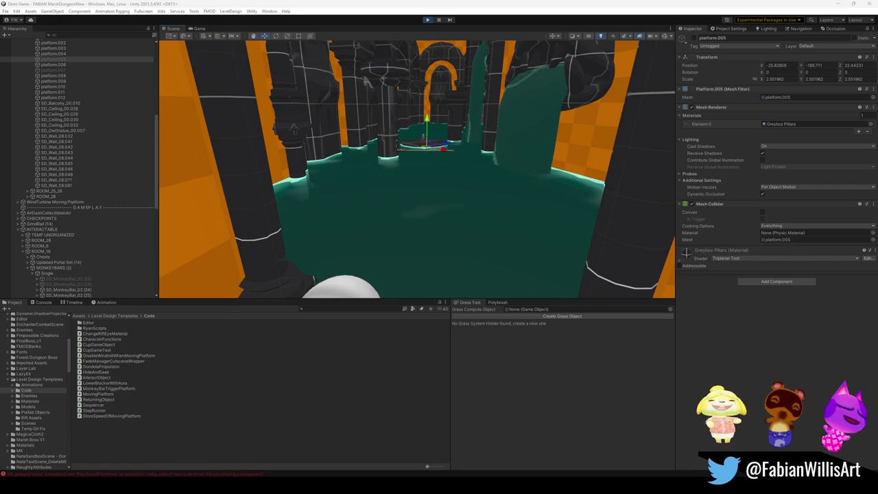
Fly the Scene camera through the arches to the pillar platforms, then return to the paused game
mouse_move(406, 215)
mouse_down()
mouse_move(416, 208)
mouse_move(409, 164)
mouse_move(420, 200)
mouse_move(538, 218)
mouse_move(637, 220)
mouse_move(432, 200)
mouse_move(423, 210)
mouse_move(429, 222)
mouse_move(425, 215)
mouse_move(429, 202)
mouse_move(553, 153)
mouse_move(551, 173)
mouse_move(462, 199)
mouse_move(280, 218)
mouse_move(359, 180)
mouse_up()
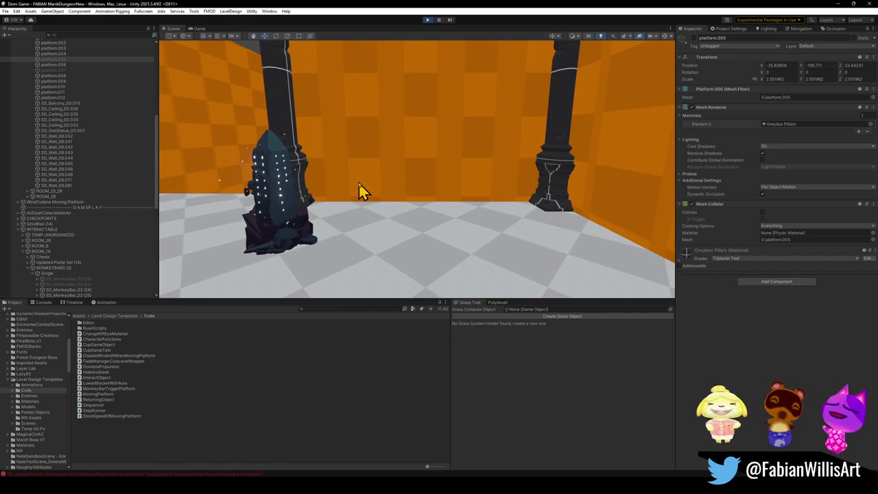
mouse_move(359, 182)
mouse_down()
mouse_move(394, 185)
mouse_move(374, 172)
mouse_move(554, 188)
mouse_move(426, 202)
mouse_move(316, 182)
mouse_move(514, 183)
mouse_move(396, 185)
mouse_move(412, 167)
mouse_move(411, 176)
mouse_up()
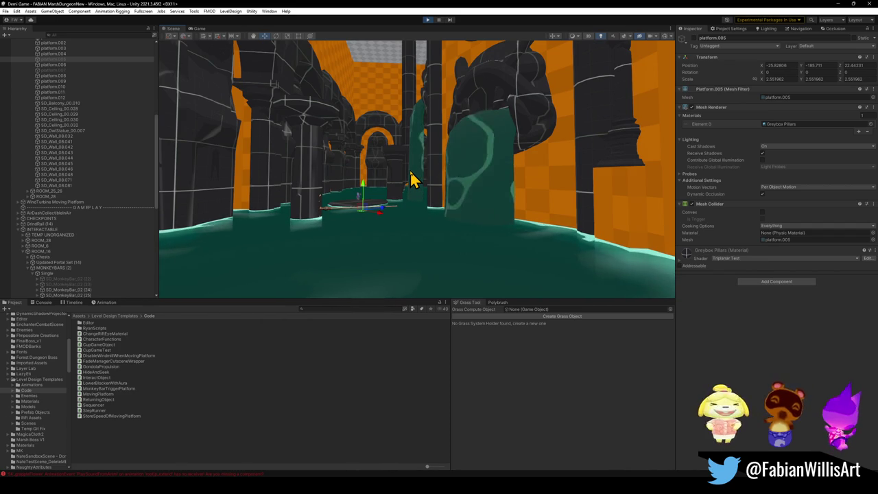
mouse_move(409, 173)
mouse_down()
mouse_move(427, 201)
mouse_move(443, 194)
mouse_move(477, 206)
mouse_move(466, 226)
mouse_move(459, 195)
mouse_move(469, 200)
mouse_move(396, 182)
mouse_move(380, 190)
mouse_move(409, 192)
mouse_up()
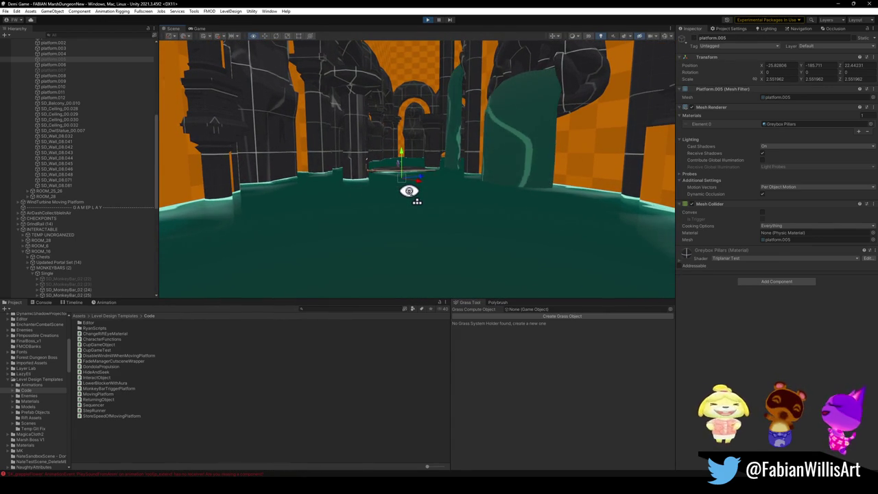
mouse_move(409, 191)
mouse_down()
mouse_move(402, 194)
mouse_move(427, 197)
mouse_move(439, 210)
mouse_up()
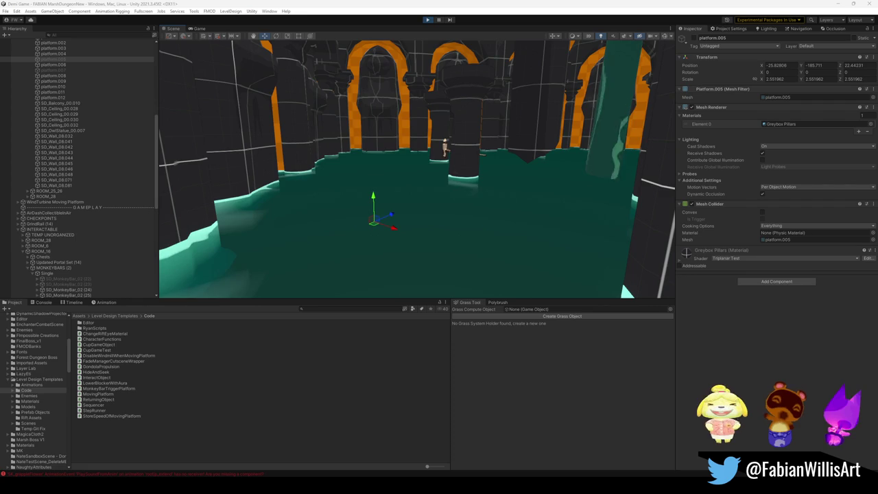
drag(332, 192, 323, 189)
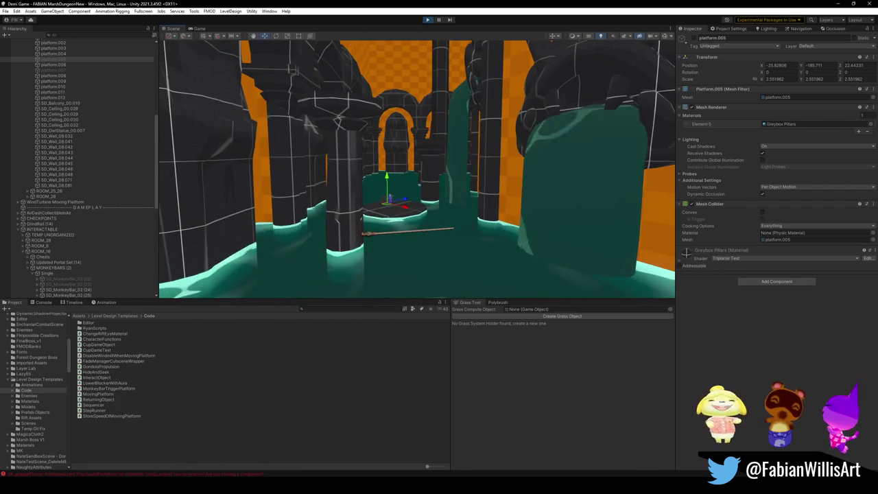
mouse_move(388, 227)
mouse_down()
mouse_move(398, 235)
mouse_move(386, 265)
mouse_move(380, 254)
mouse_move(413, 233)
mouse_move(377, 232)
mouse_up()
click(199, 29)
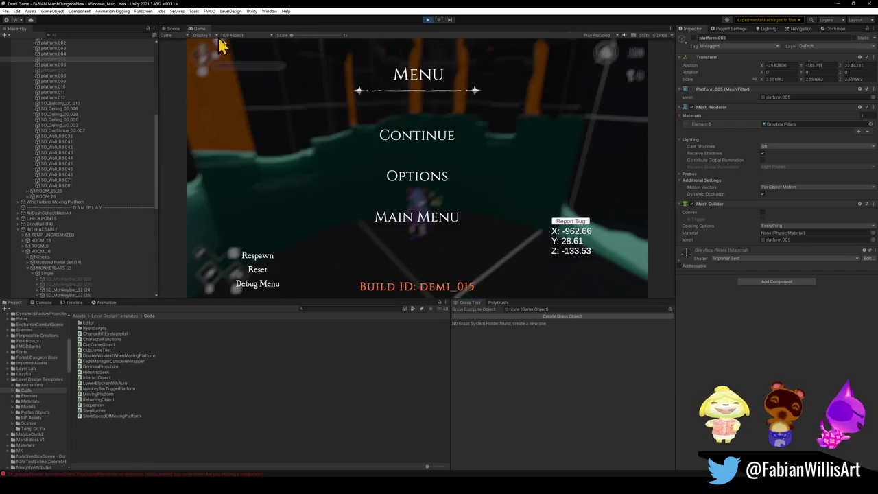
Run, cast a purple blast and dash toward the orange arches, then go fullscreen with F10
key(w)
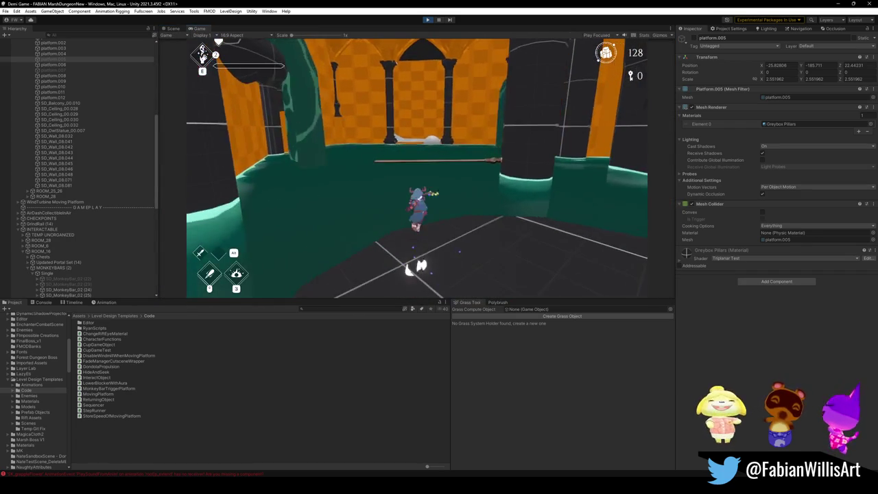
key(w)
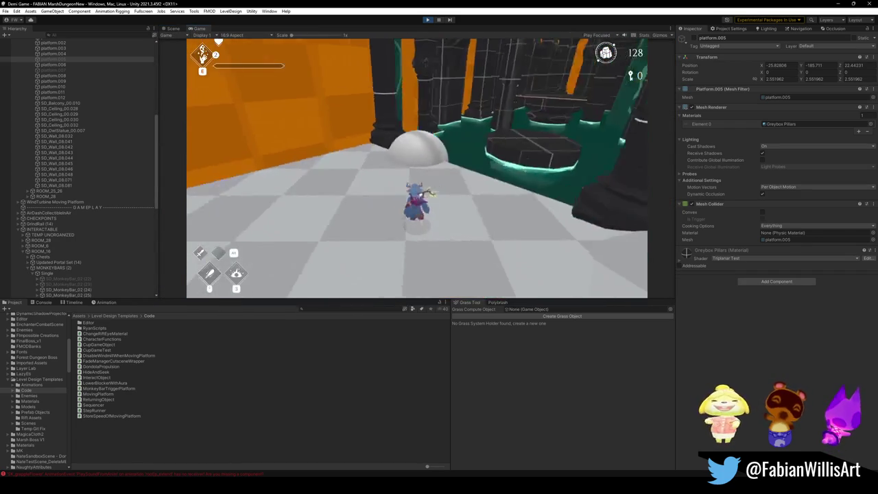
key(w)
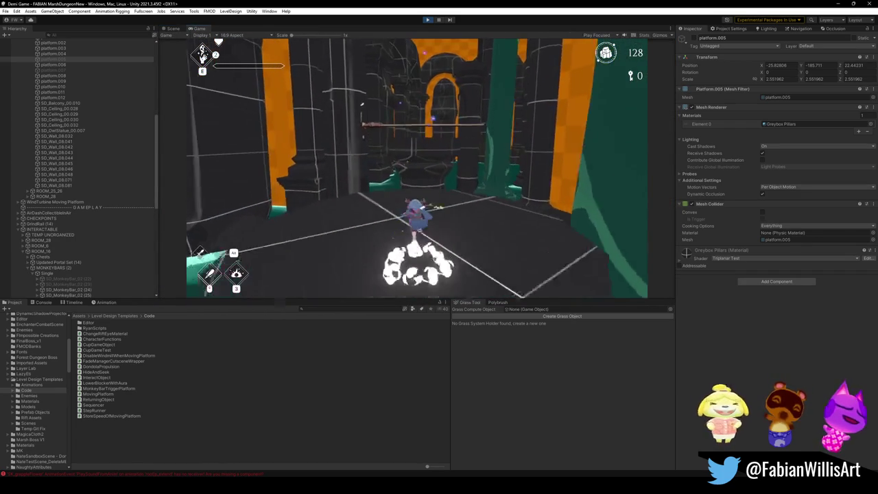
key(w)
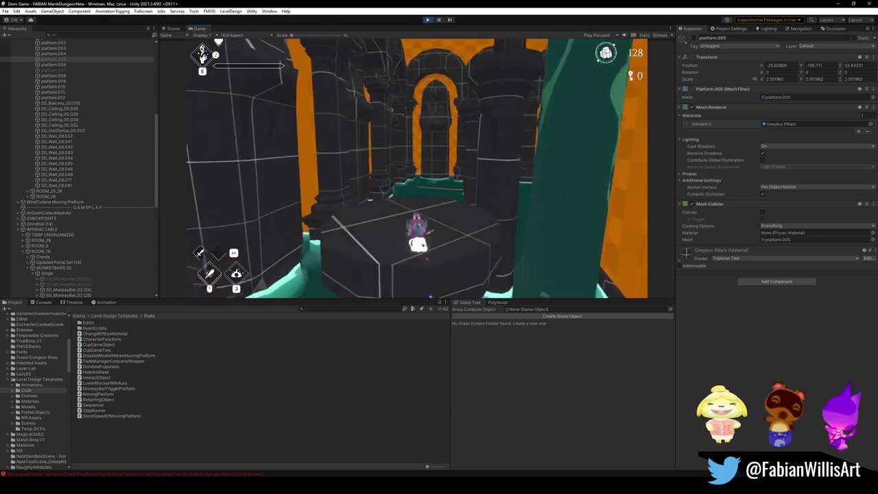
key(w)
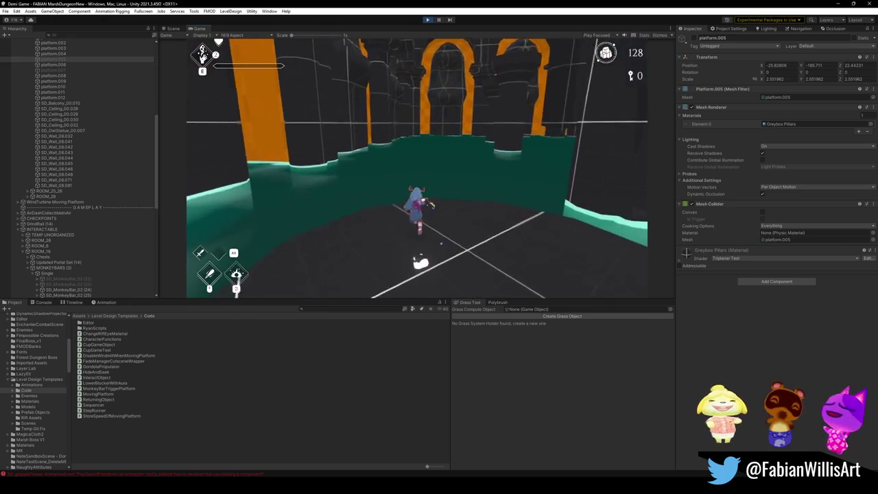
key(w)
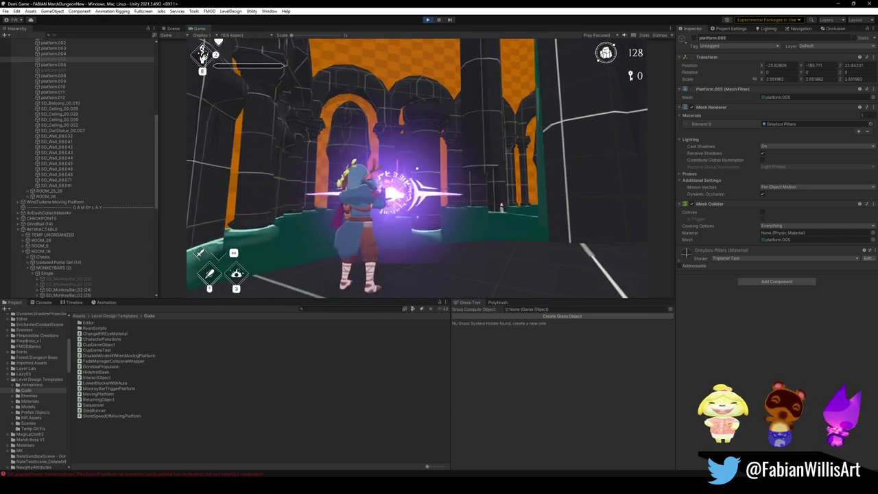
key(w)
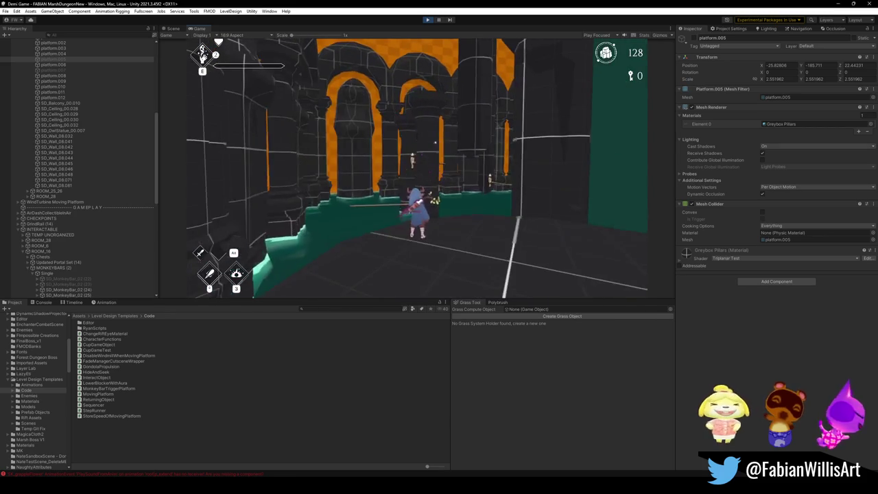
key(F10)
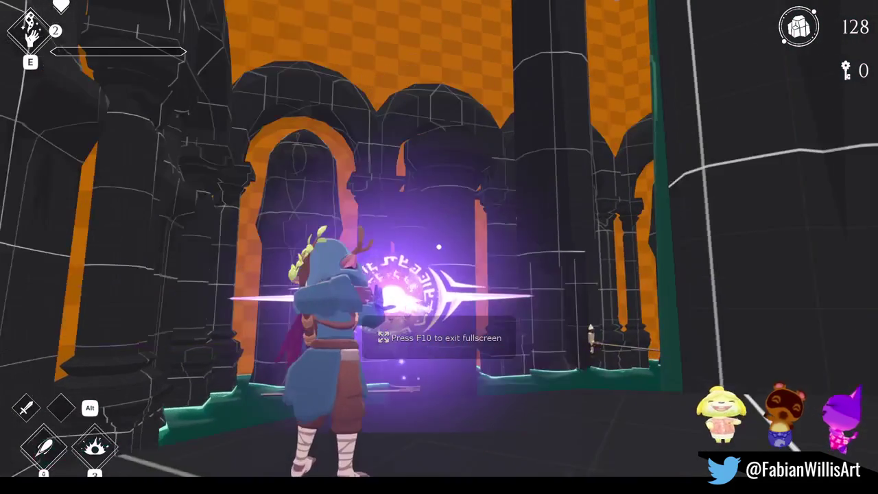
Fight toward the orange arches with blasts and sword swings, heading for the teal steps
key(w)
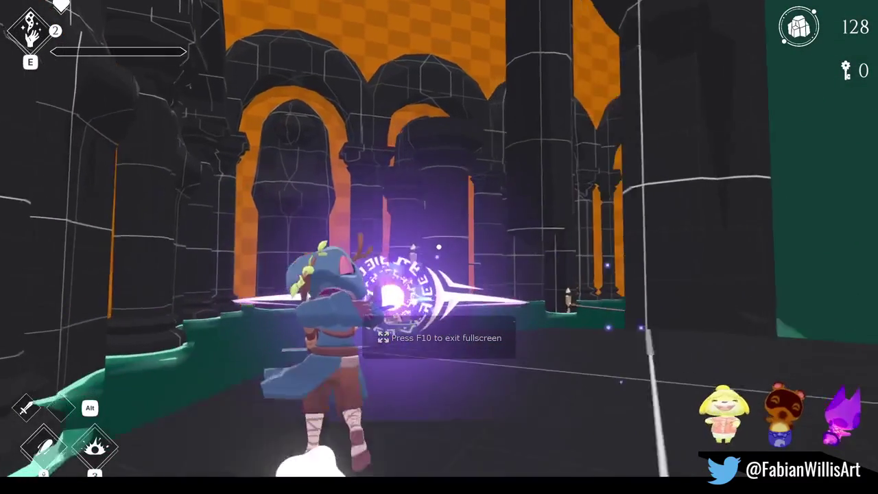
key(w)
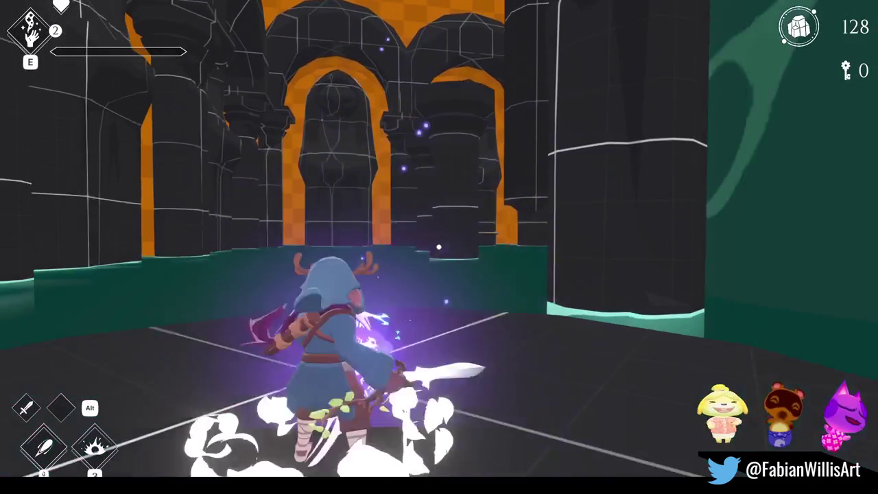
key(w)
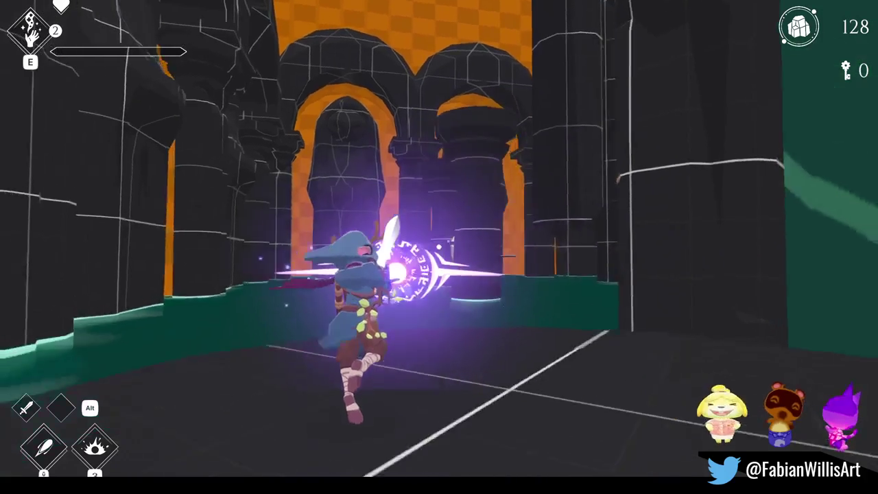
key(w)
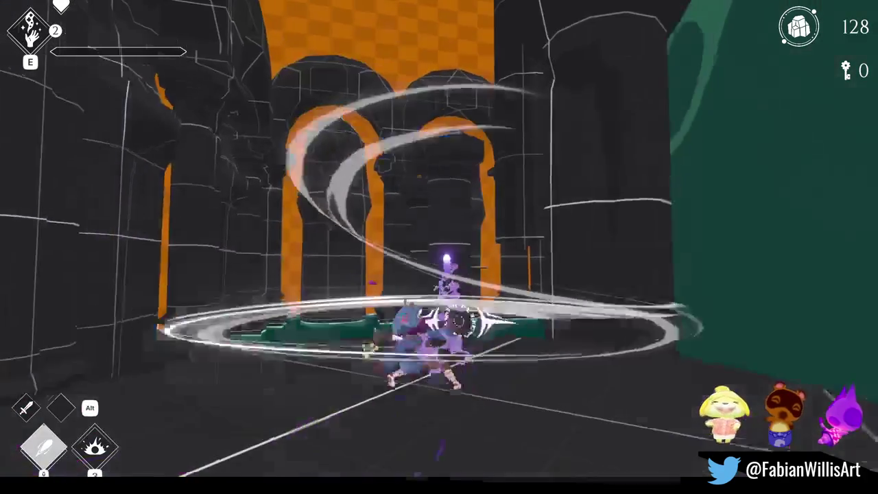
key(w)
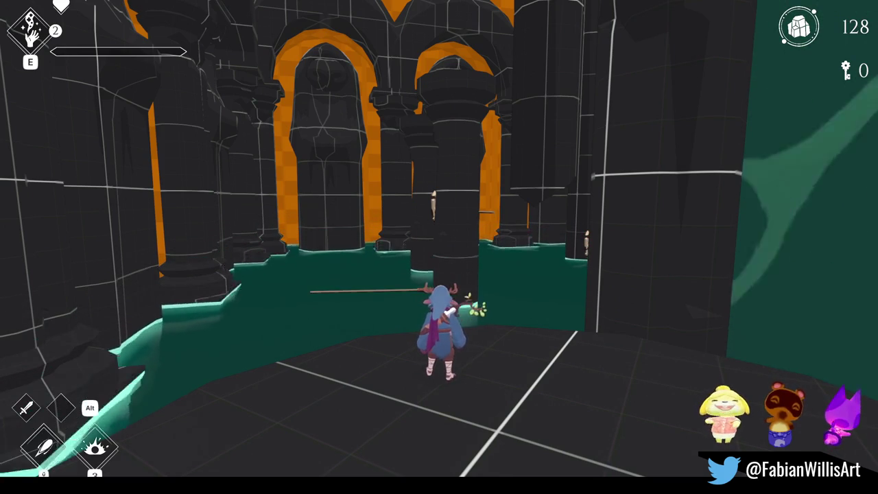
Cross the teal water among the columns via a dark platform and the monkey bar
key(w)
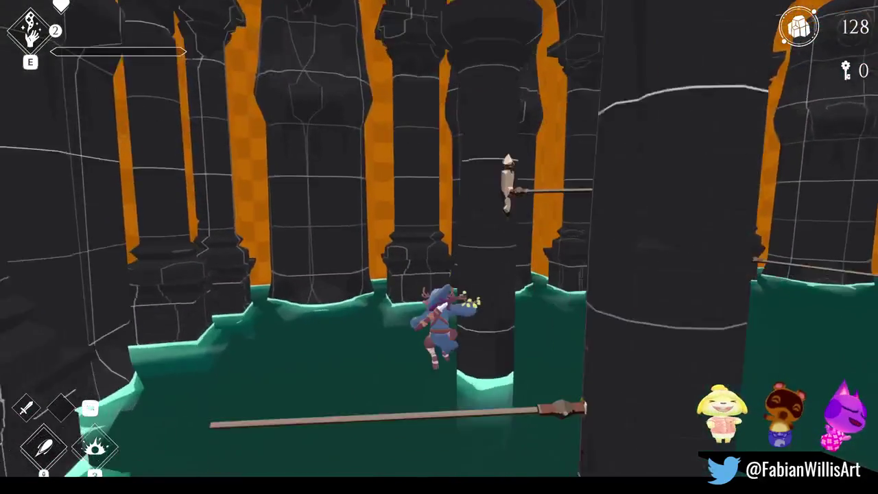
key(w)
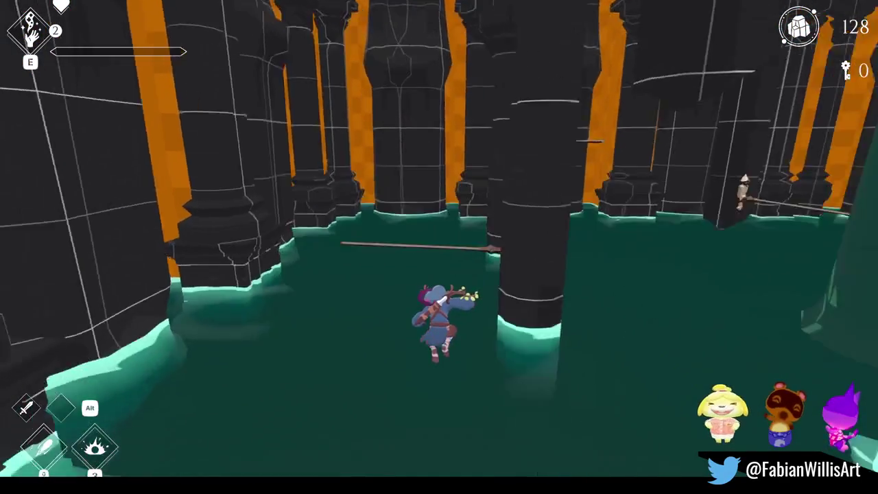
key(w)
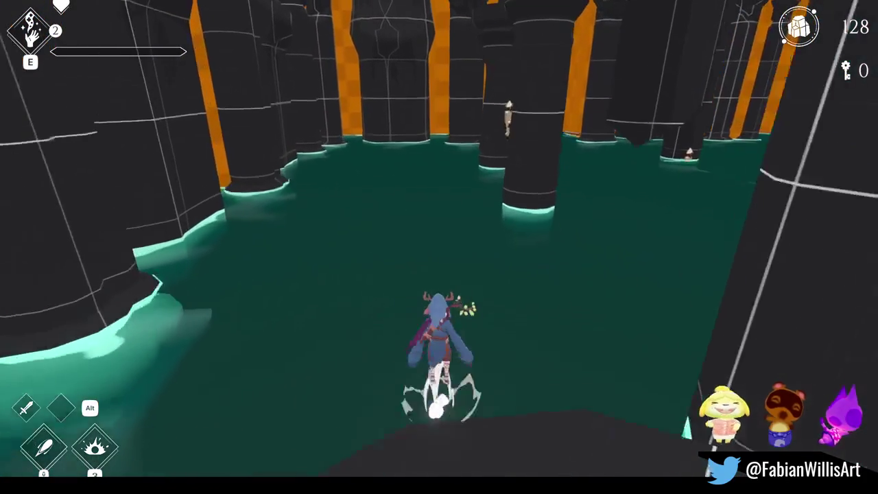
key(w)
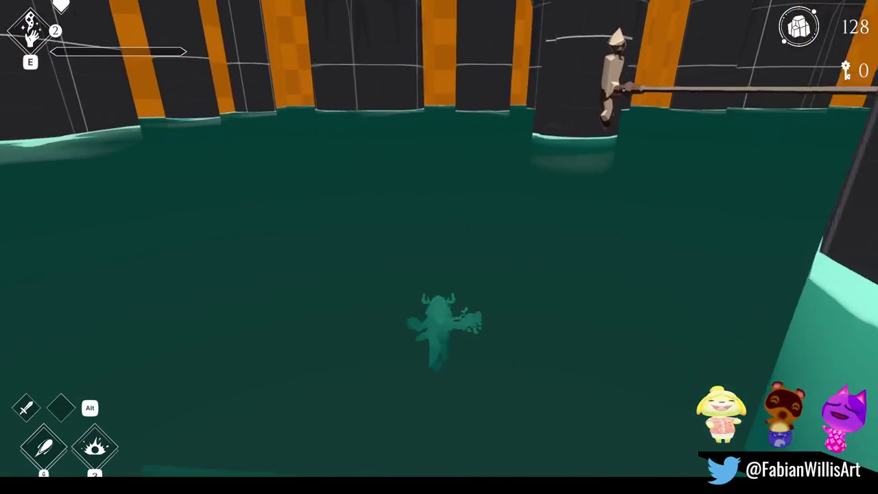
key(w)
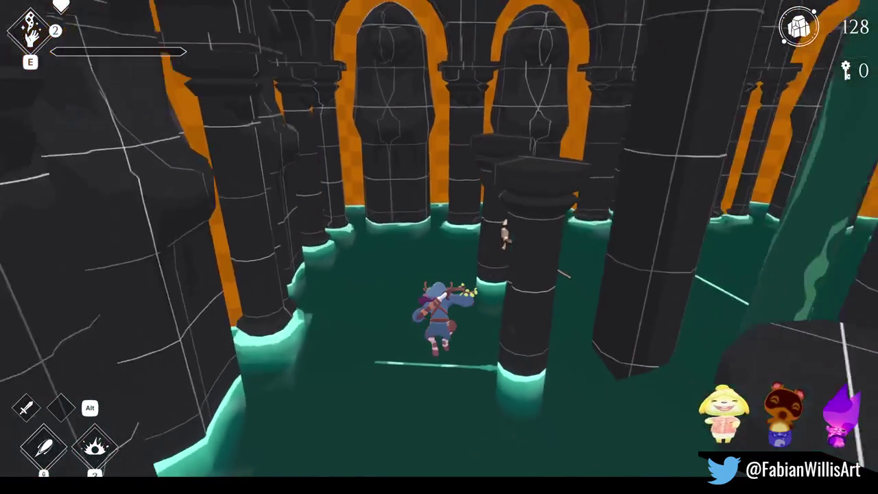
key(w)
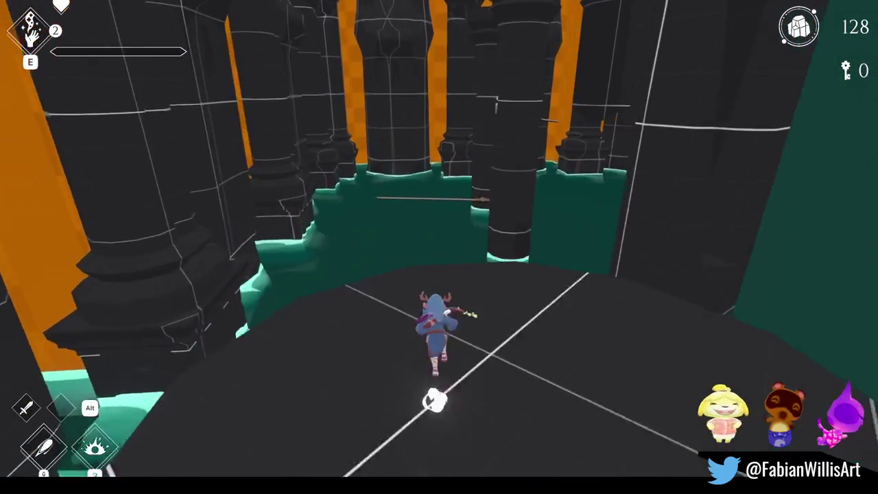
key(w)
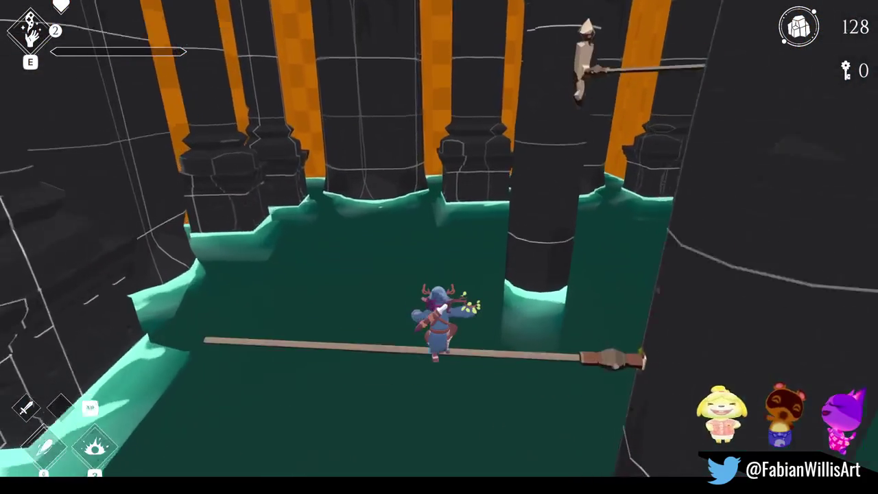
key(w)
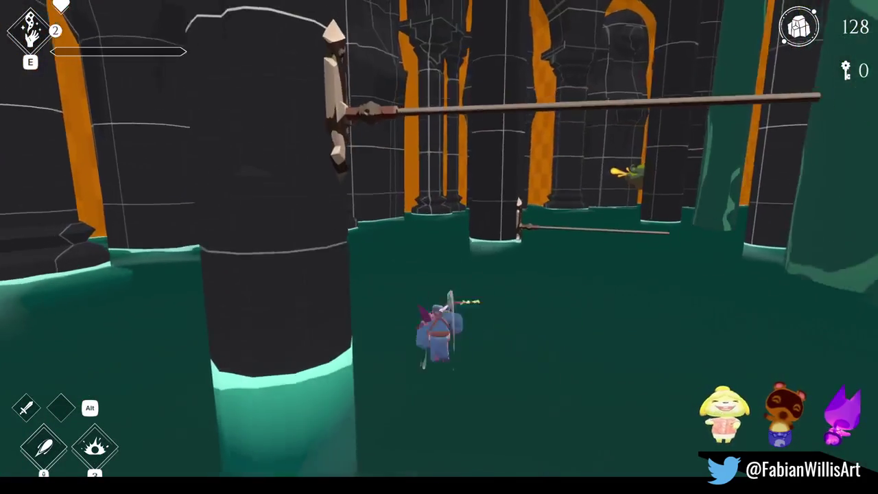
key(w)
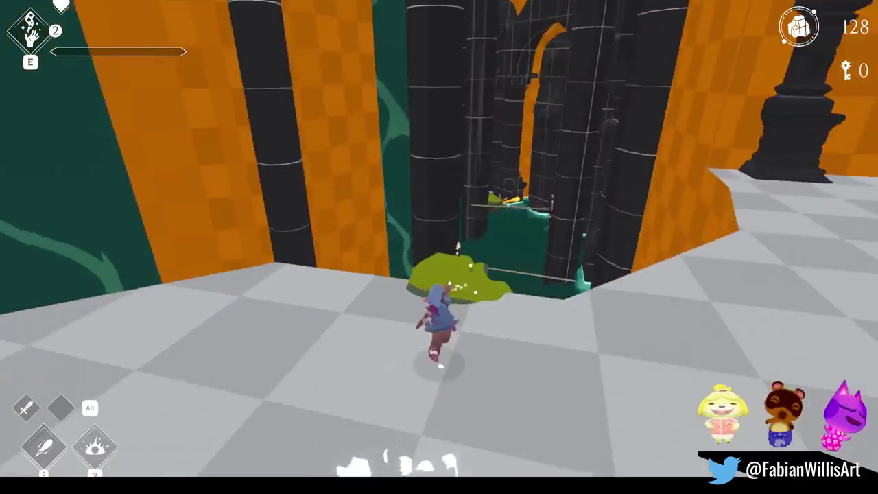
Run up the teal corridor onto the octagonal platform and grey checkered floor, slashing with the sword
key(w)
key(w)
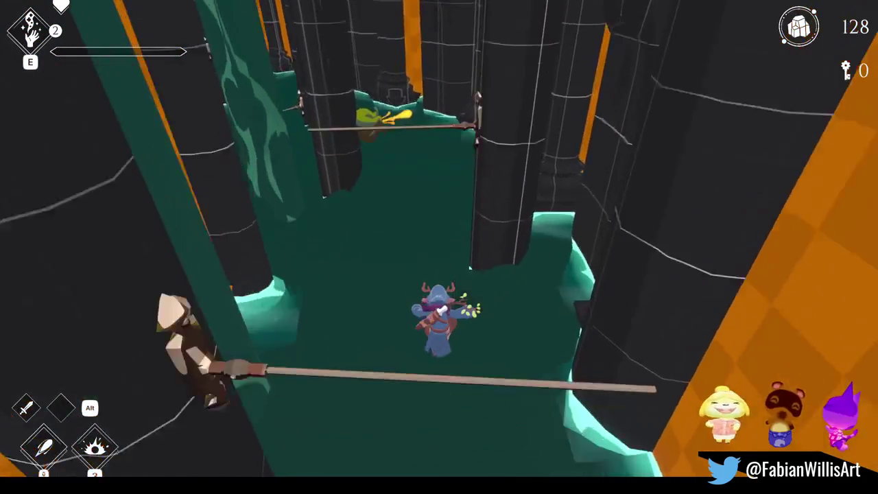
key(w)
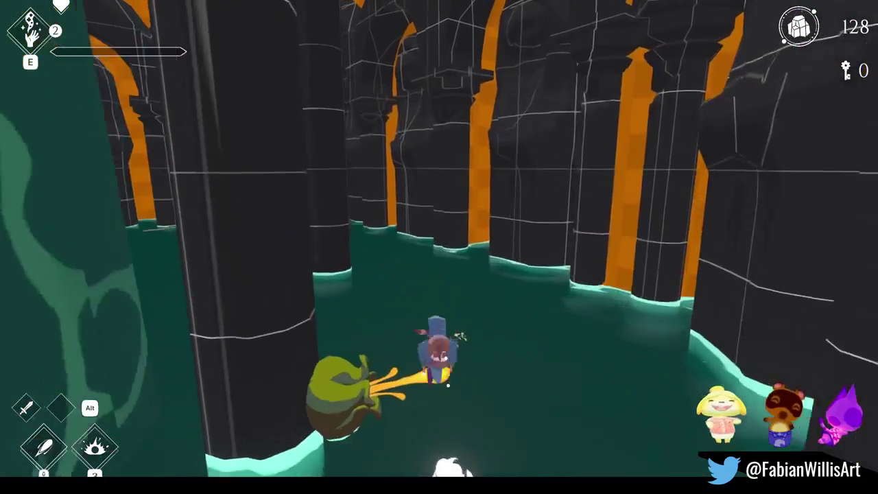
click(440, 247)
click(439, 247)
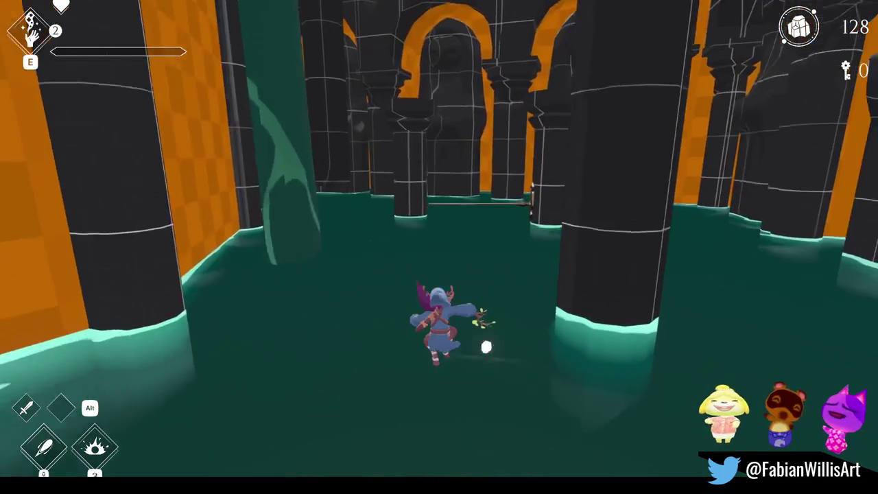
key(w)
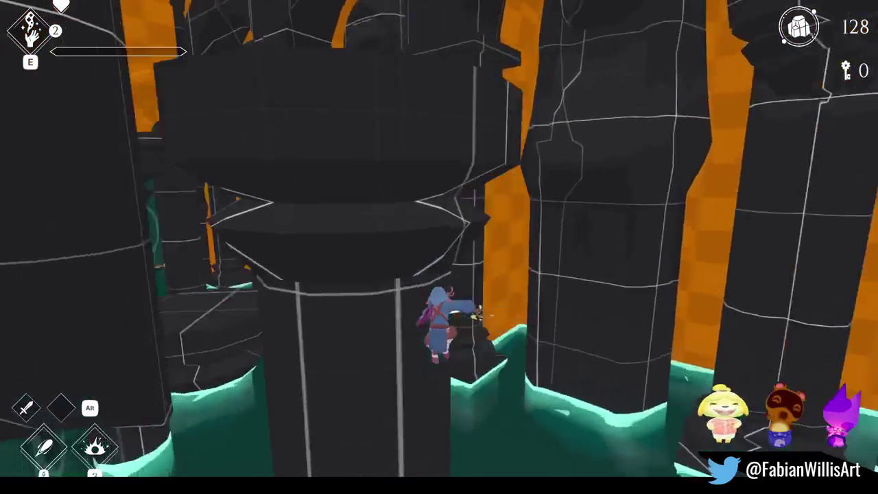
key(w)
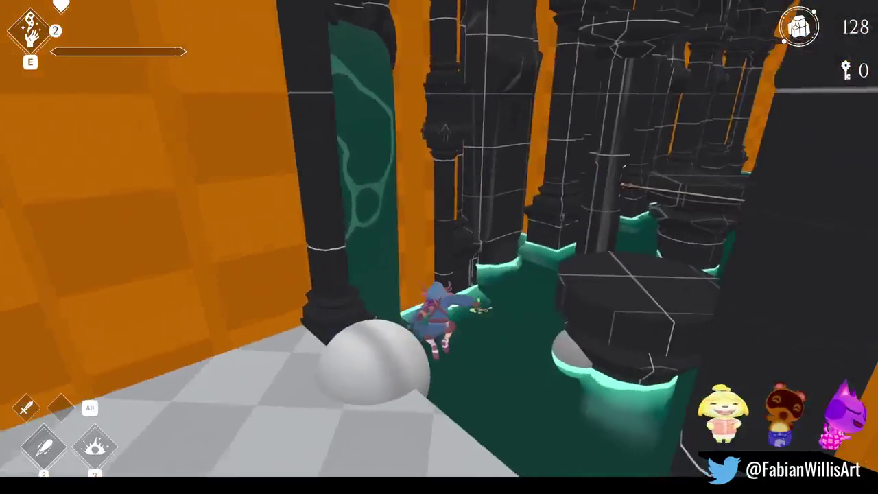
click(439, 247)
click(440, 247)
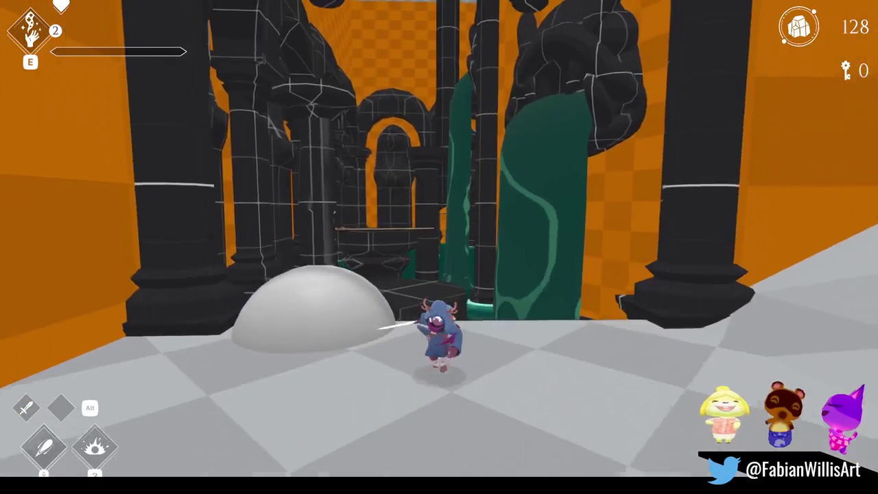
click(439, 247)
Walk through the pillar hall toward the archway and pause the game with Escape
key(w)
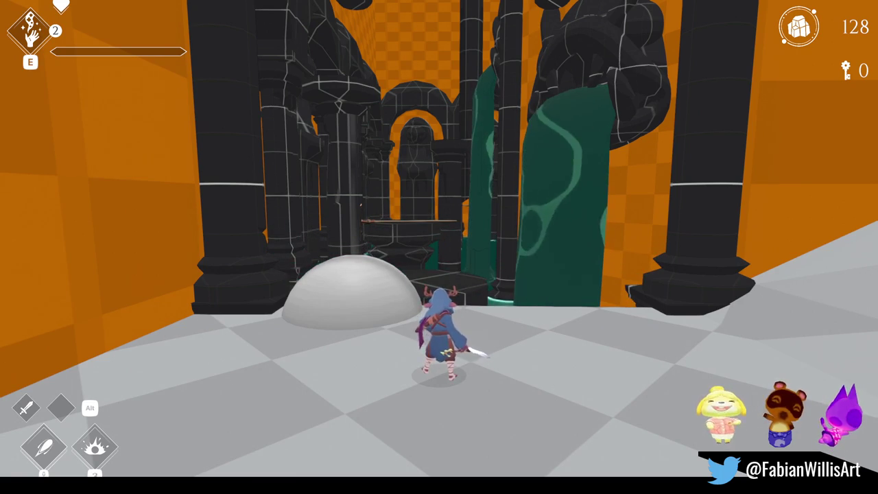
key(w)
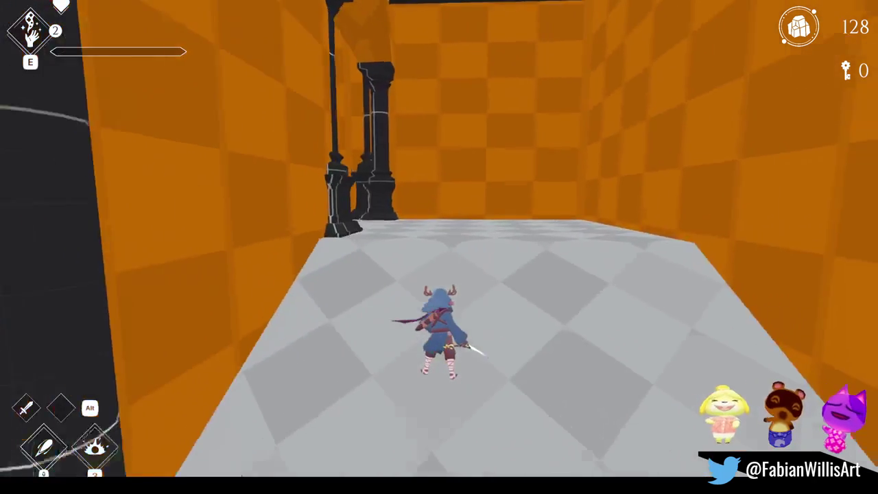
key(w)
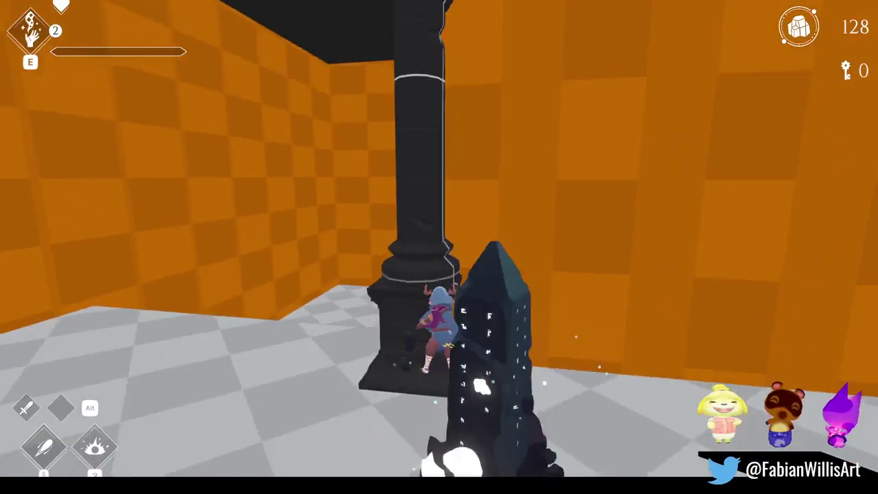
key(w)
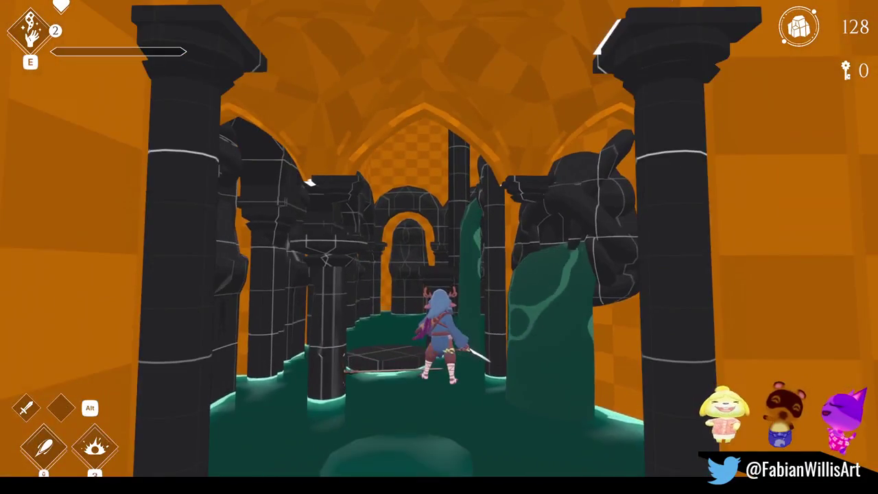
key(Escape)
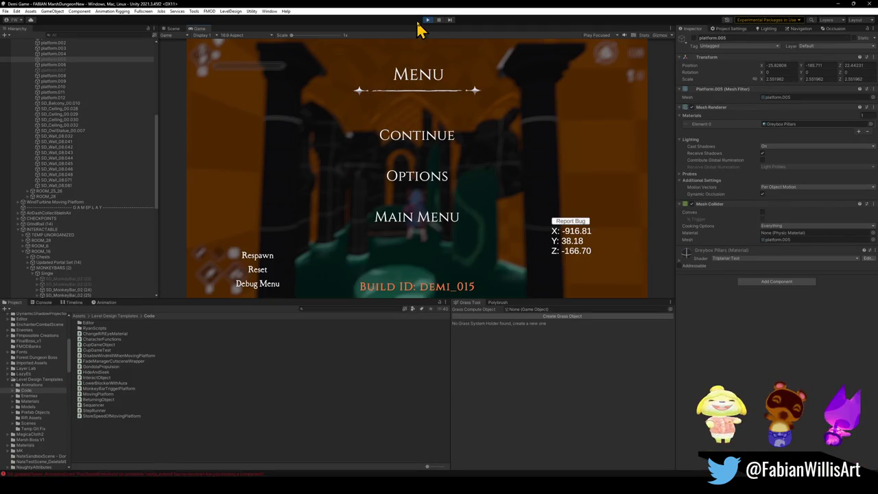
Stop play mode, switch to the Blender file and select the floor object Plane.010
click(427, 20)
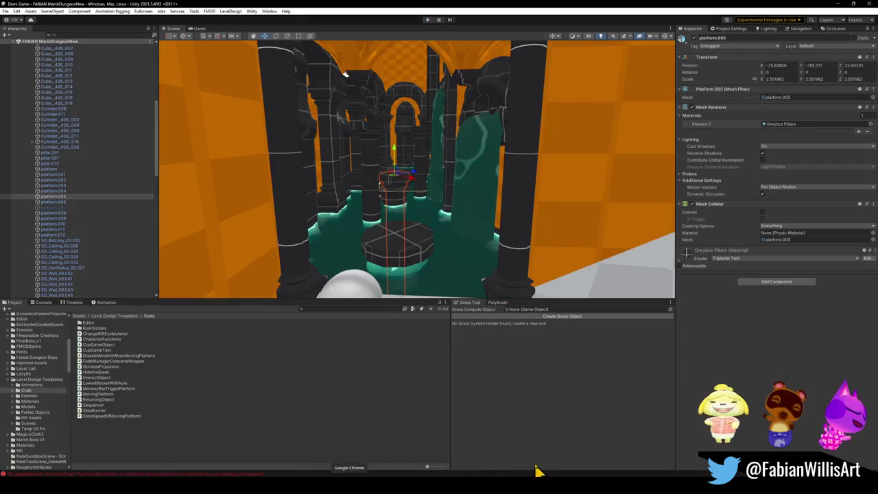
click(558, 455)
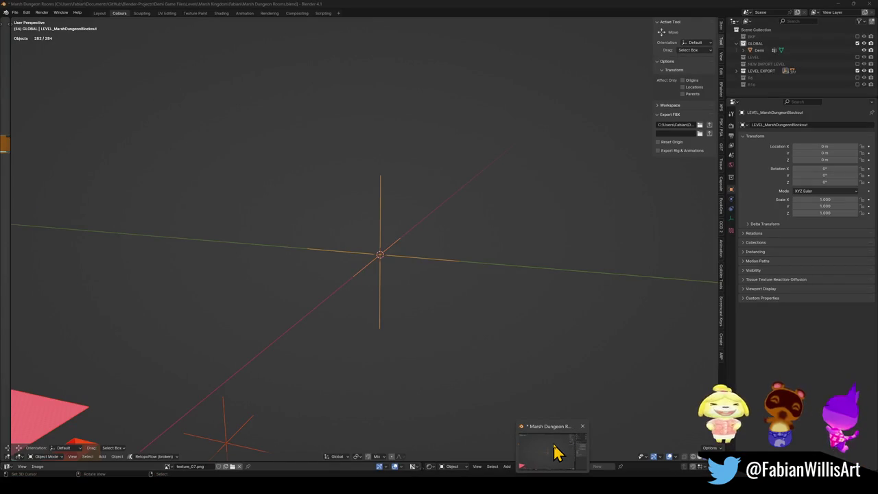
key(shift+grave)
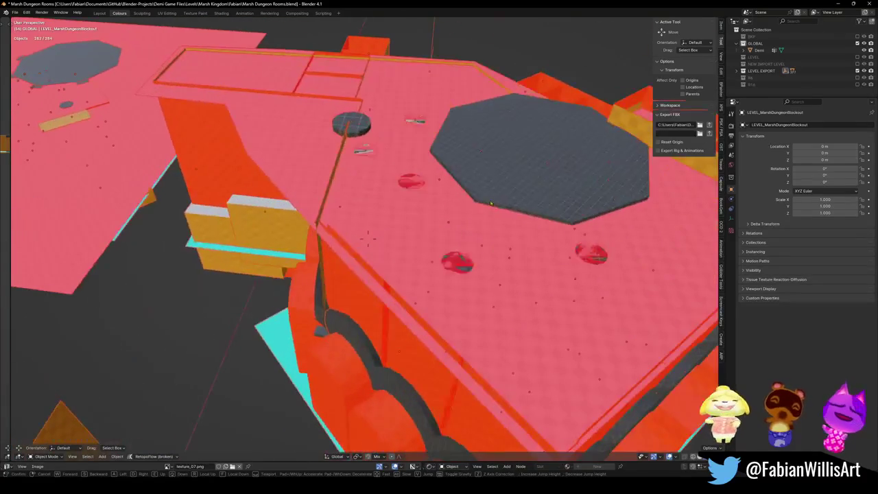
click(405, 237)
scroll(410, 264, down, 10)
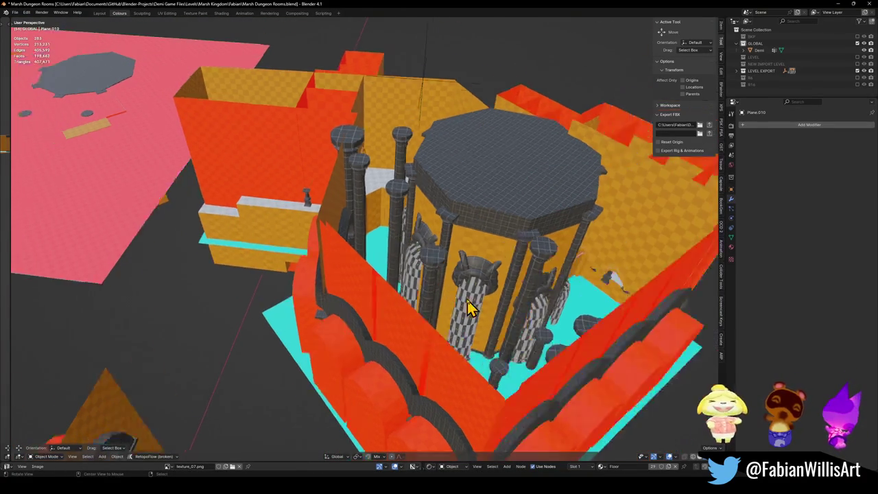
From a floor-level view, raise the floor piece beside the pillar vertically in Edit Mode
key(shift+grave)
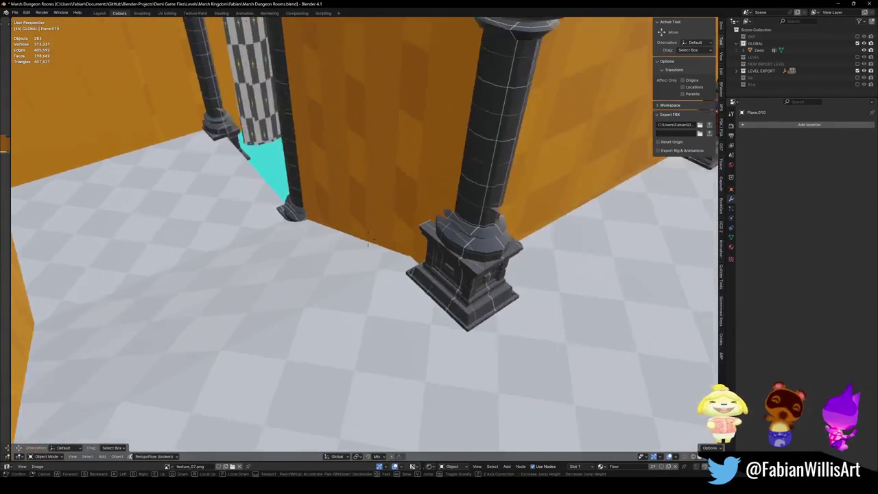
click(272, 263)
click(287, 268)
key(Tab)
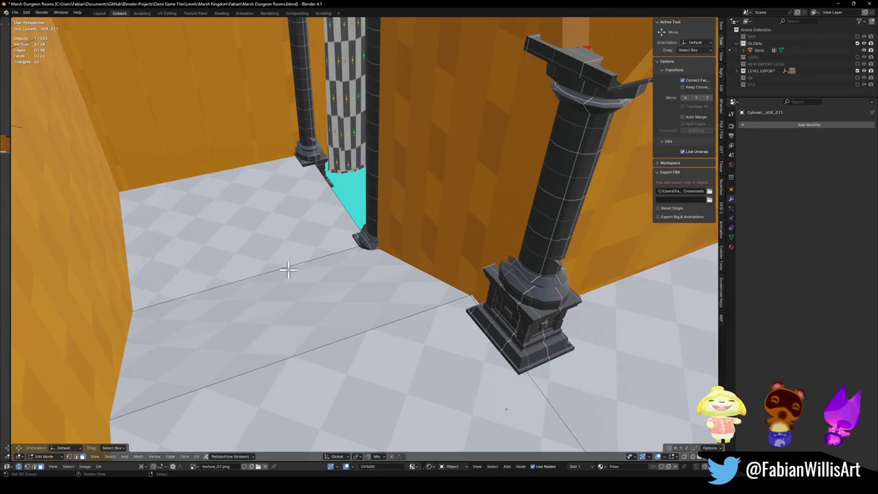
key(g)
key(z)
click(426, 317)
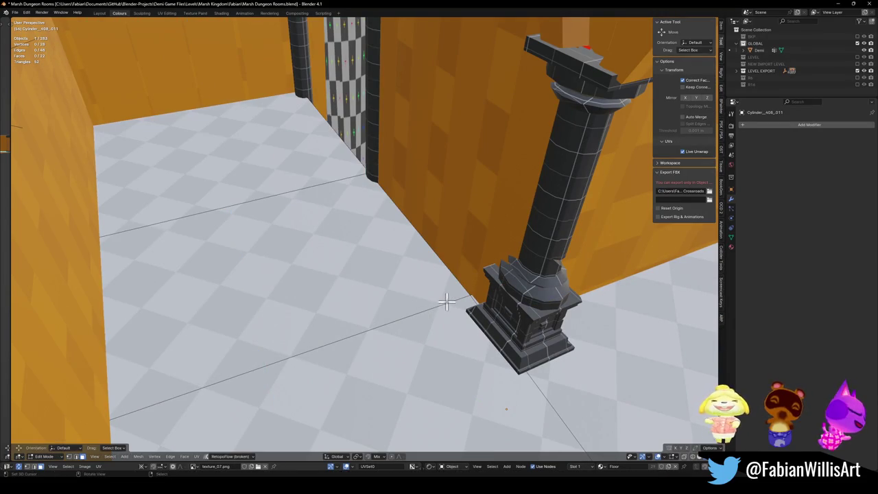
Walk-fly through the room to inspect the floor slab, columns and teal water
key(shift+grave)
key(w)
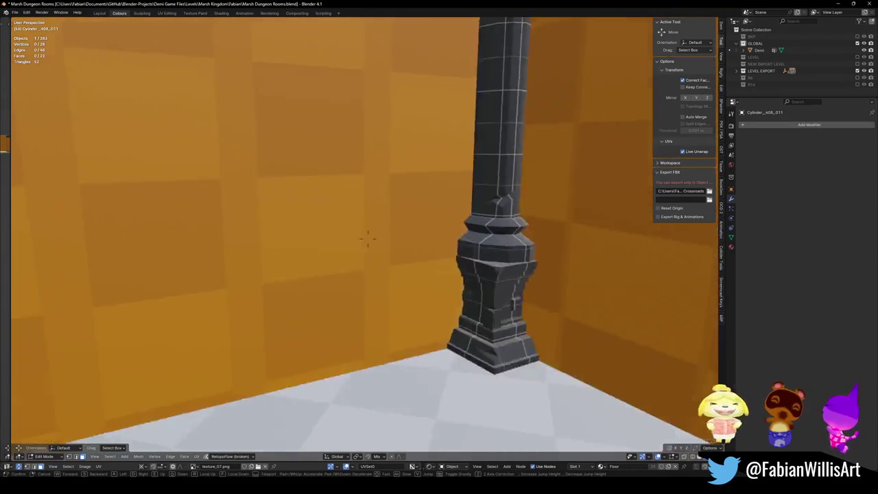
key(s)
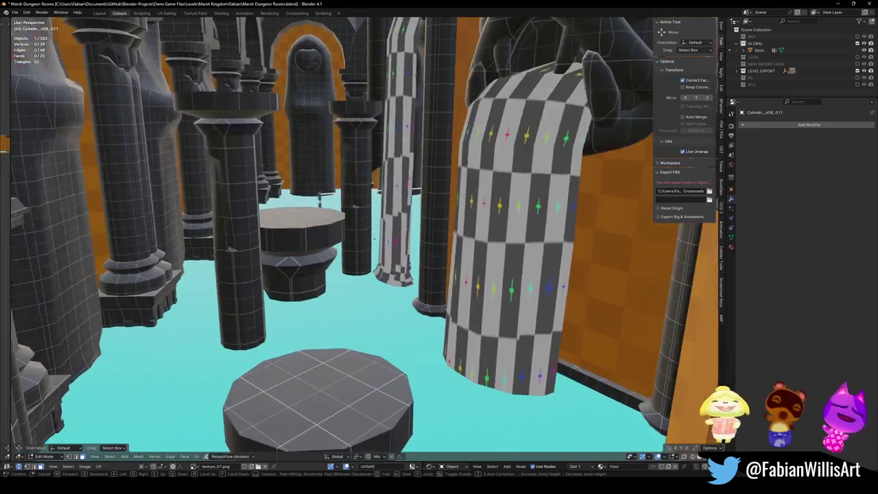
key(q)
key(e)
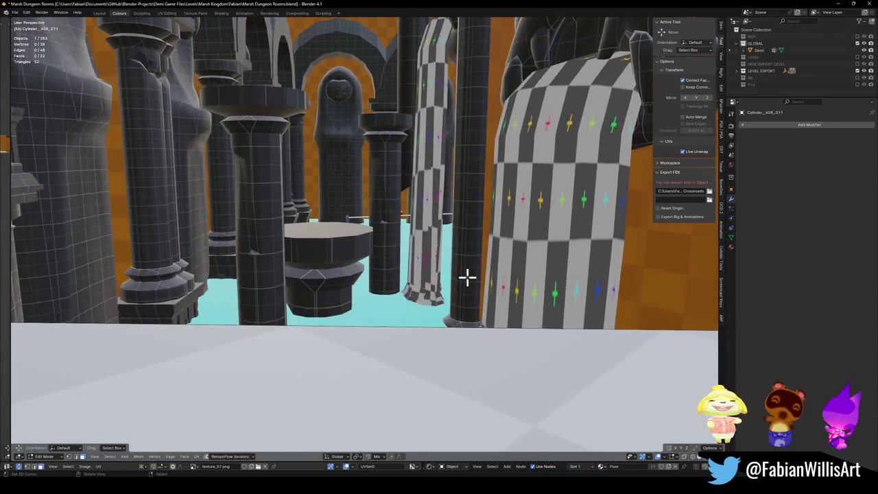
key(shift+grave)
key(w)
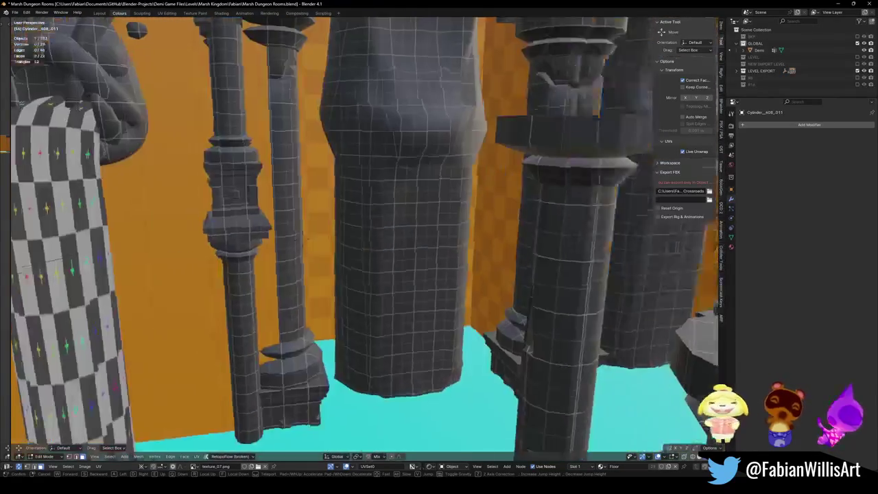
key(s)
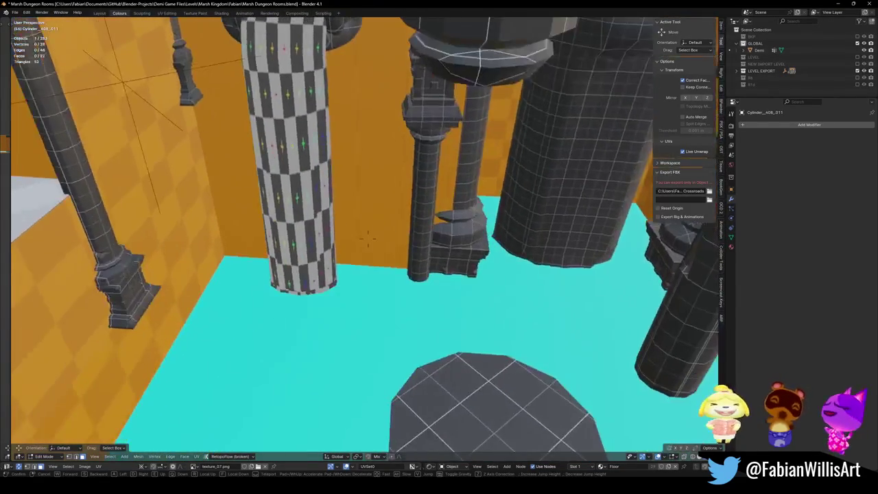
click(368, 238)
Leave Edit Mode and select the round platform
key(Tab)
click(443, 338)
key(shift+grave)
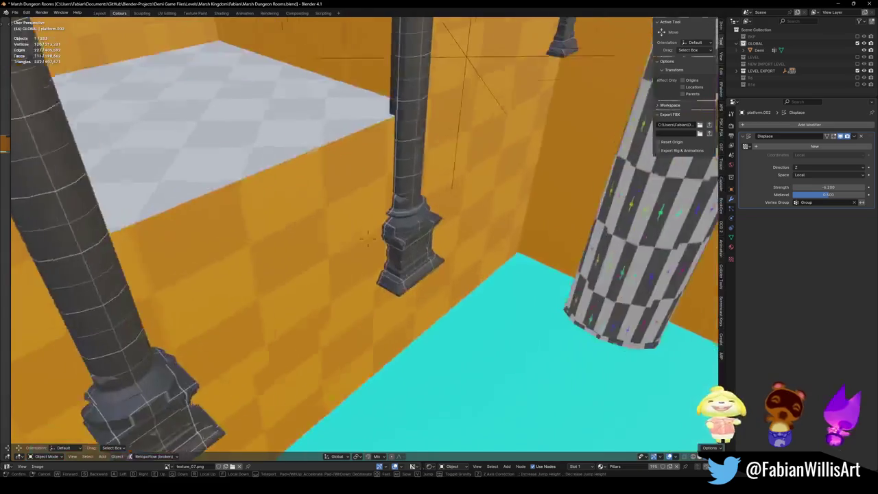
Fly in close to the round platforms floating above the teal water
key(s)
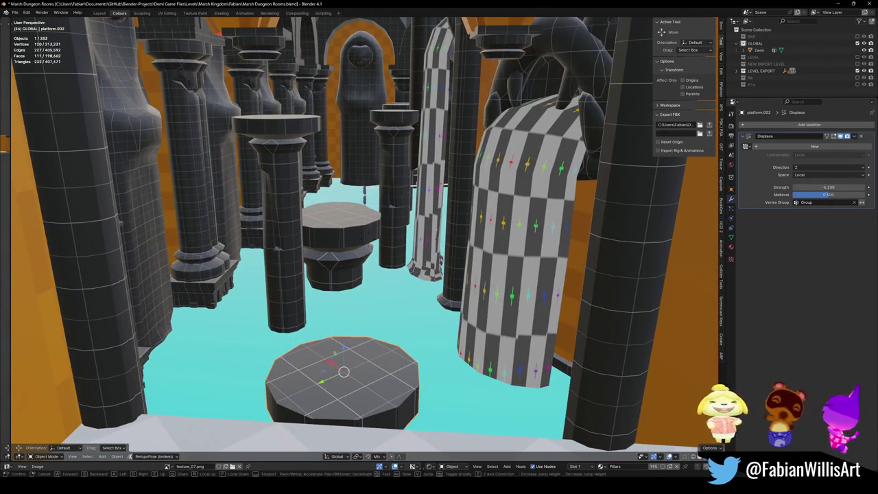
click(426, 326)
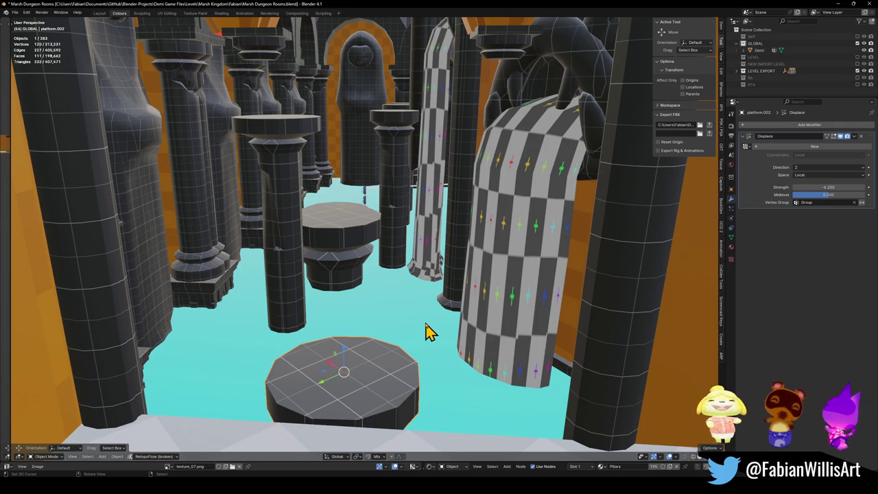
key(w)
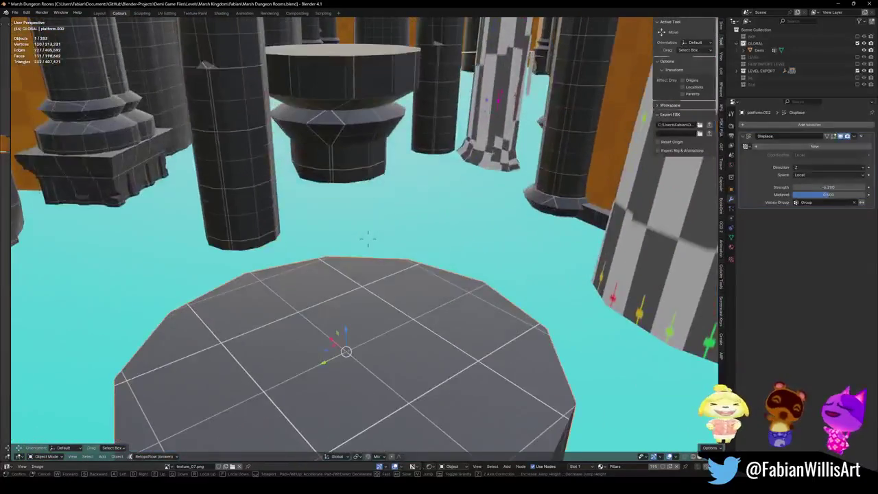
key(s)
key(w)
click(367, 237)
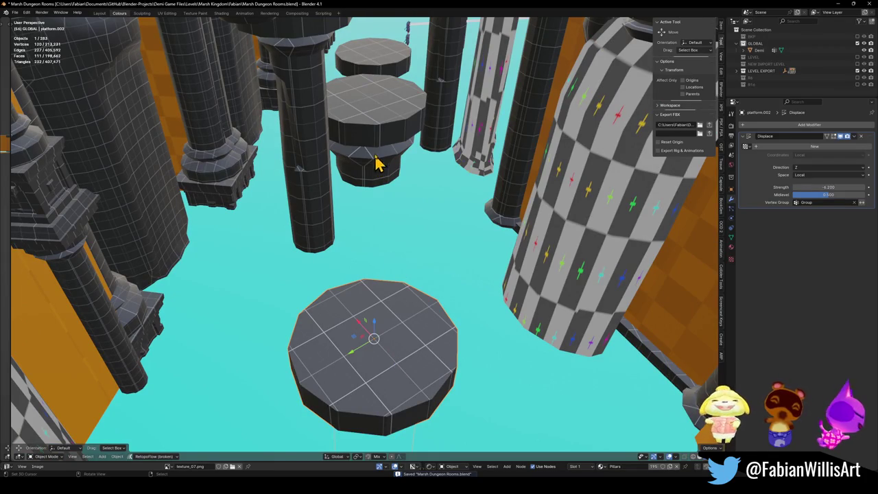
Delete three floating octagonal platforms and save the dungeon .blend file
key(Delete)
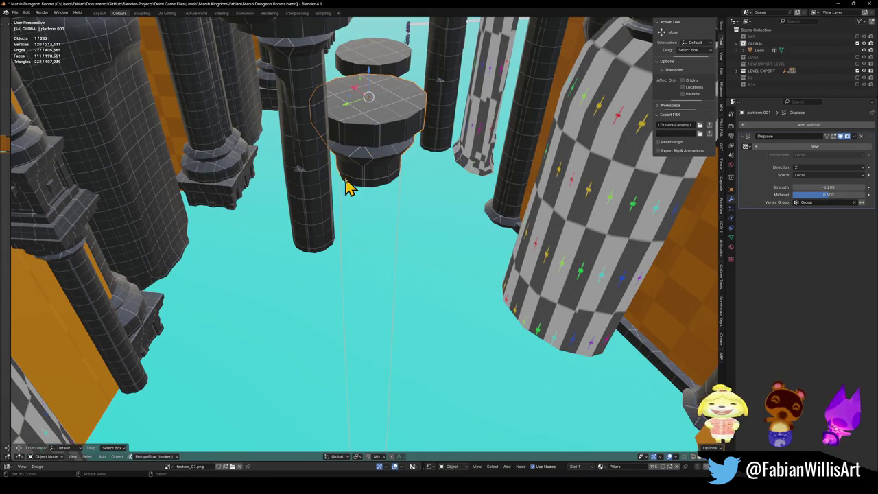
key(Delete)
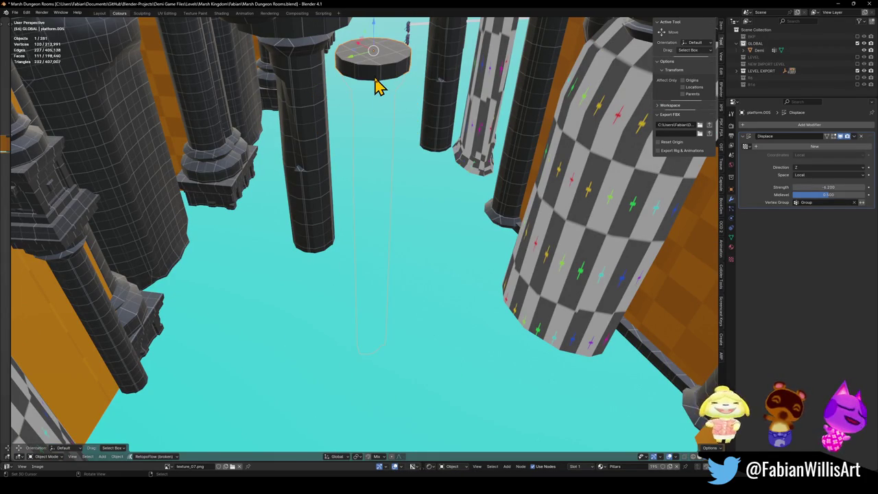
key(Delete)
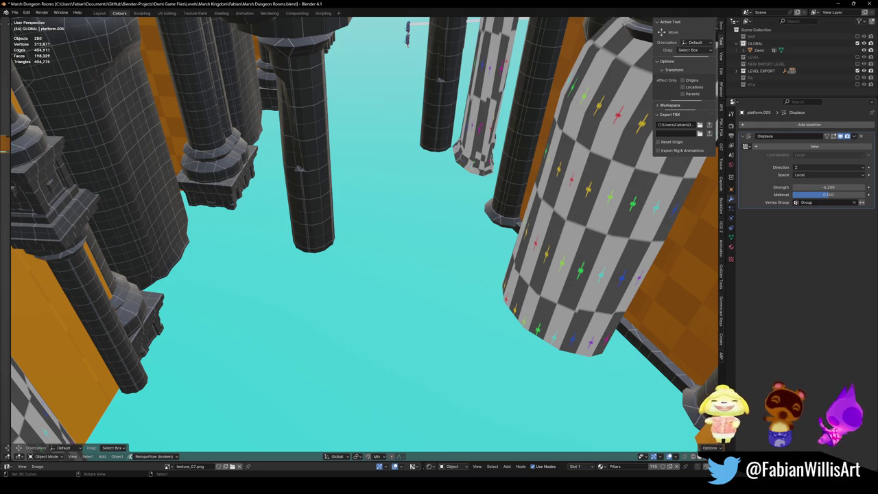
key(ctrl+s)
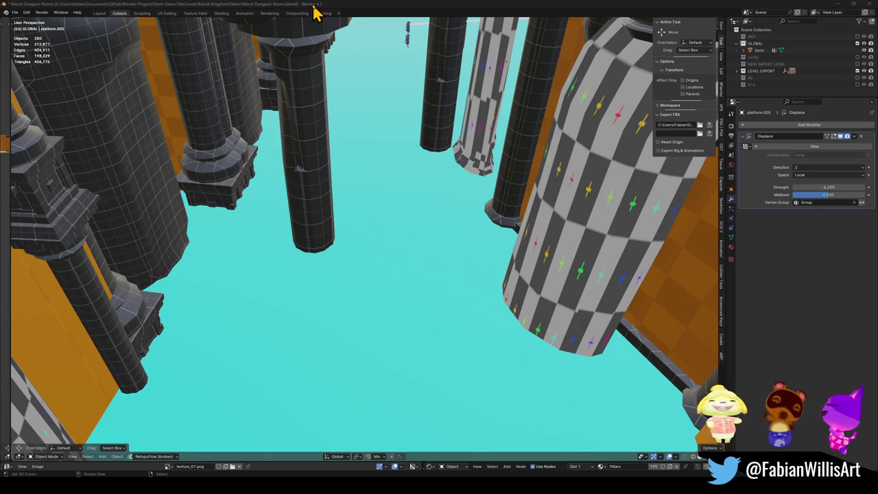
key(shift+grave)
key(w)
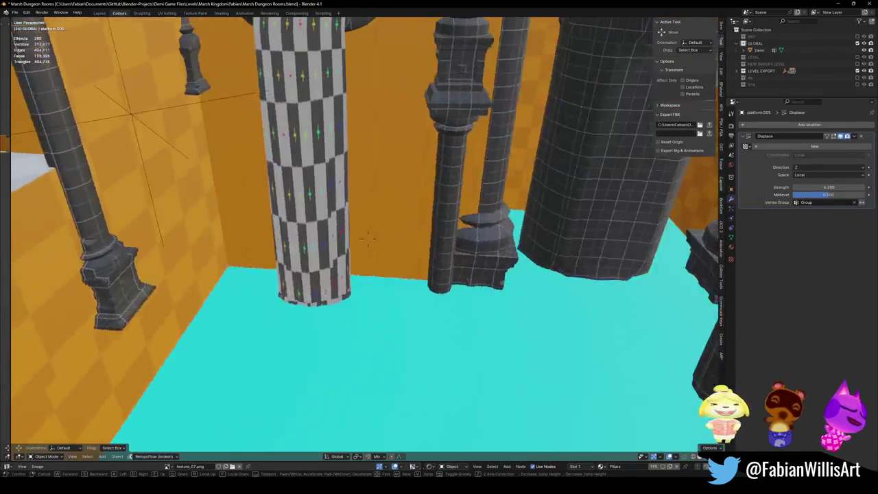
Try moving the round-topped pillar horizontally, then cancel the move
click(509, 239)
click(533, 222)
key(g)
key(shift+z)
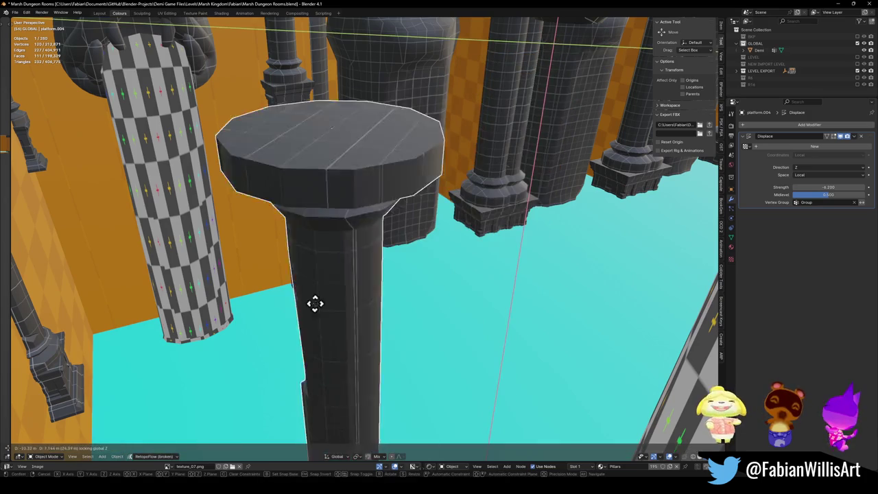
right_click(370, 251)
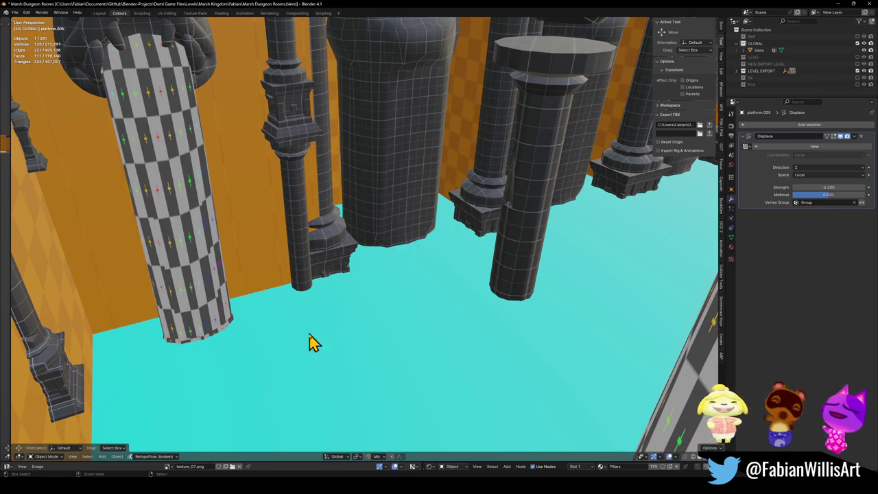
Move the distant round platform horizontally into the foreground near the floor edge
key(shift+grave)
key(w)
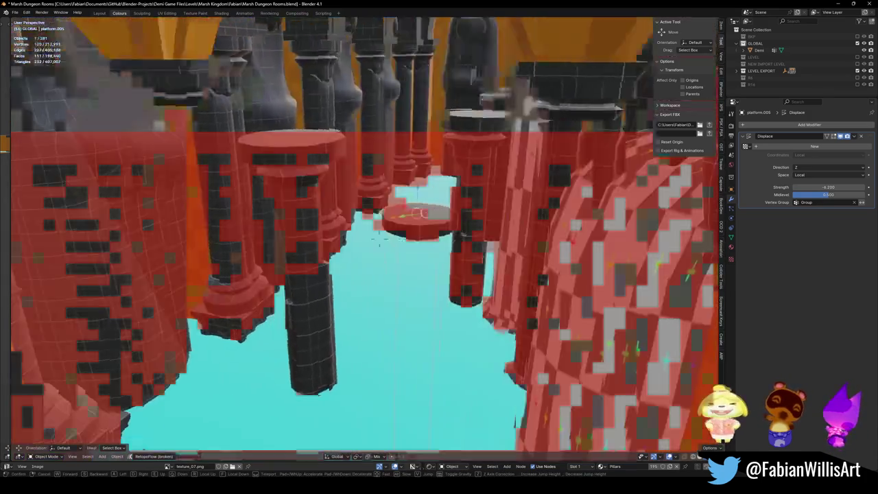
click(287, 364)
key(g)
key(shift+z)
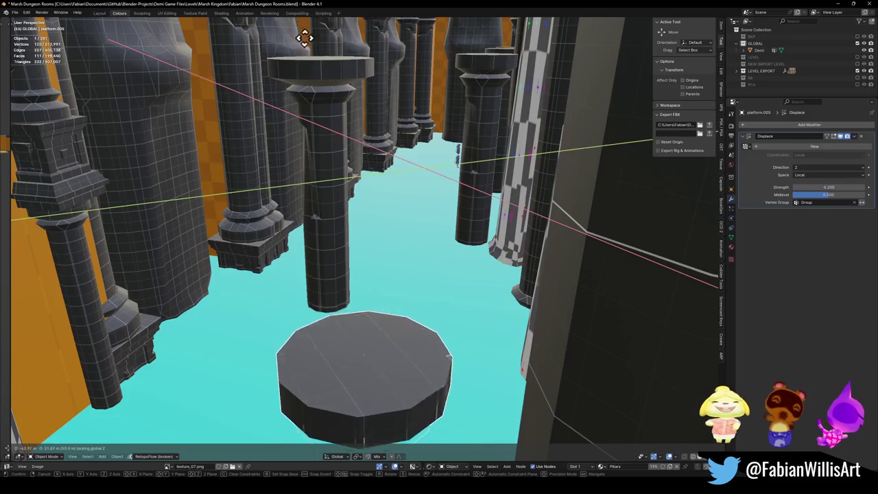
click(301, 40)
Select the Demi character and snap it to the 3D cursor on the floor
click(451, 160)
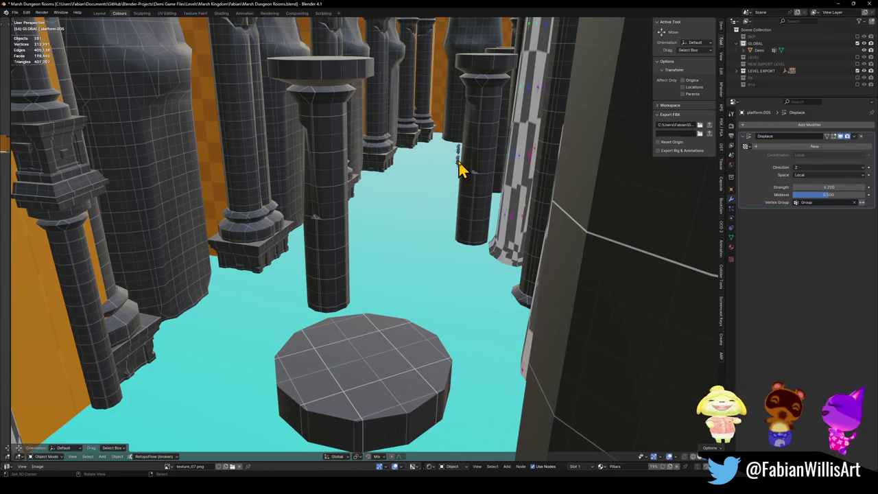
click(459, 164)
key(shift+grave)
key(w)
click(429, 194)
key(shift+s)
click(398, 233)
Rotate Demi around Z to face the round platform
key(r)
key(z)
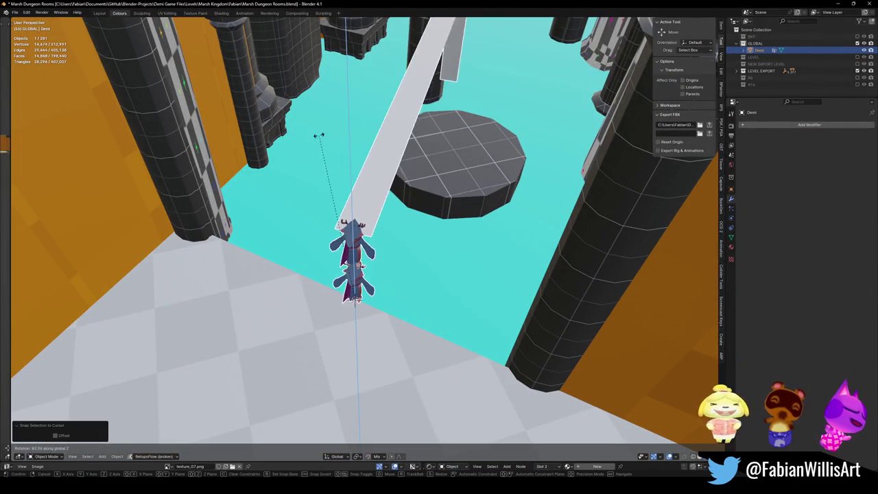
click(405, 172)
In Edit Mode, lower the support post's face vertically down onto the platform
key(Tab)
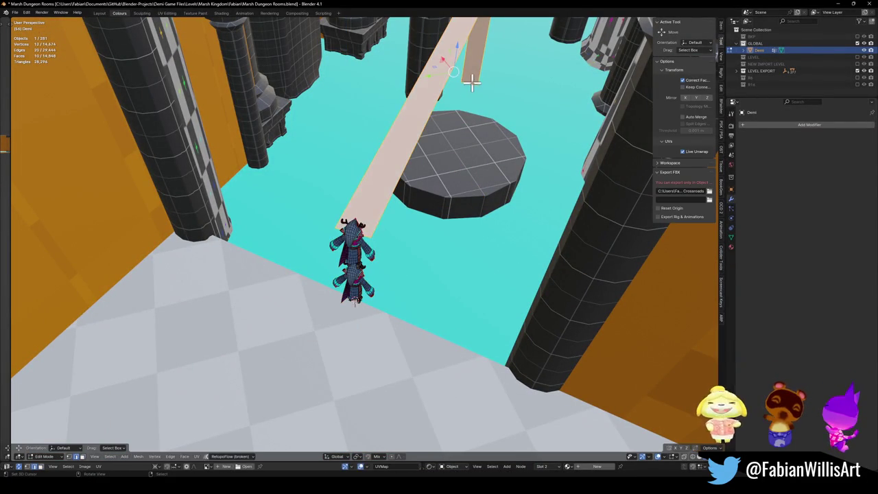
click(472, 82)
key(g)
key(z)
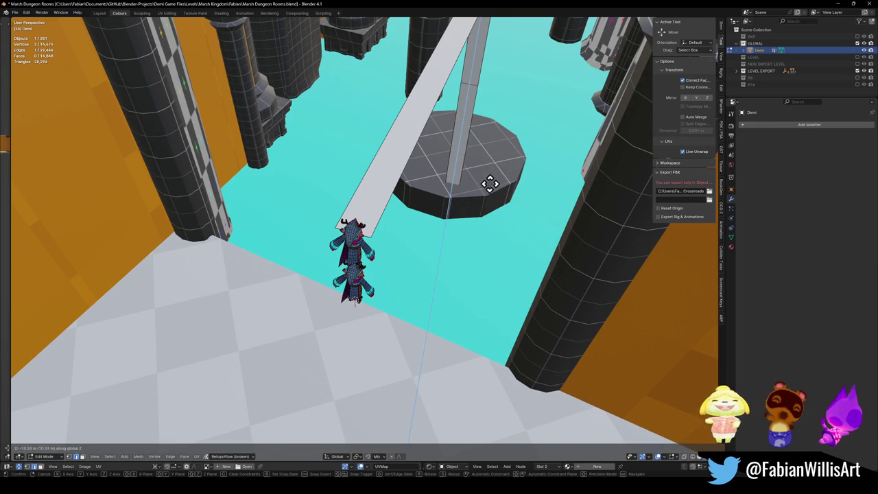
right_click(489, 183)
click(509, 91)
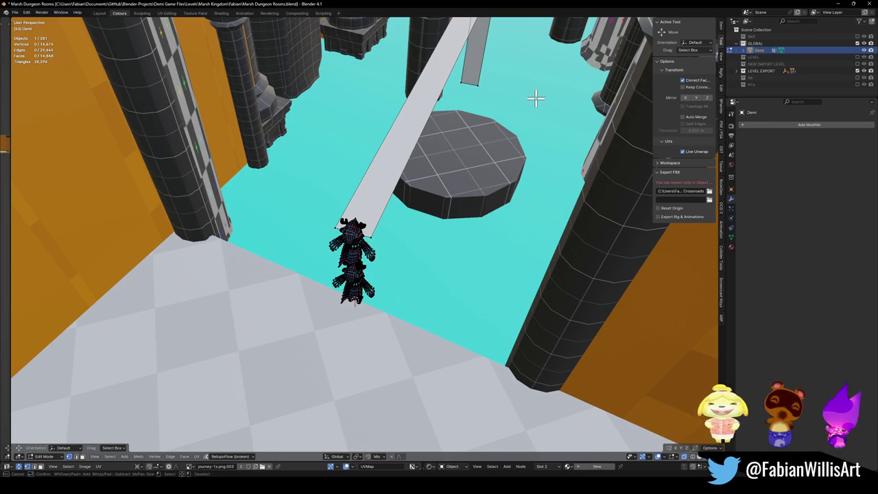
key(g)
key(z)
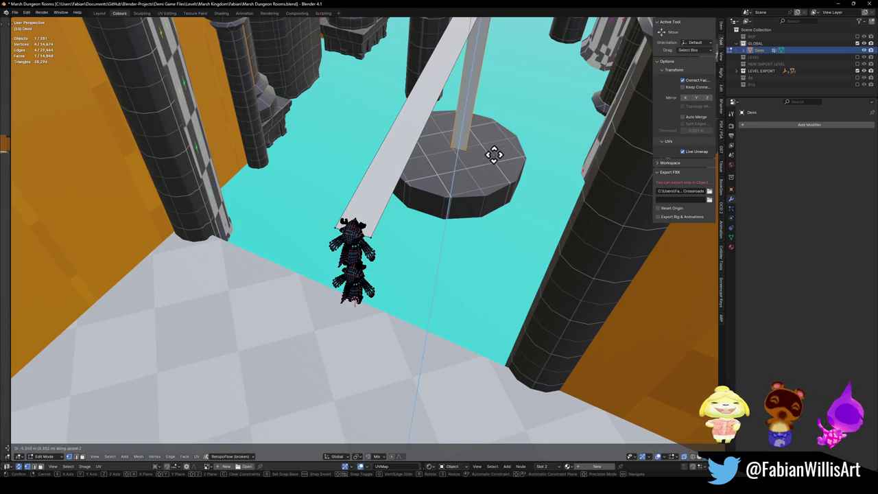
click(485, 200)
key(Tab)
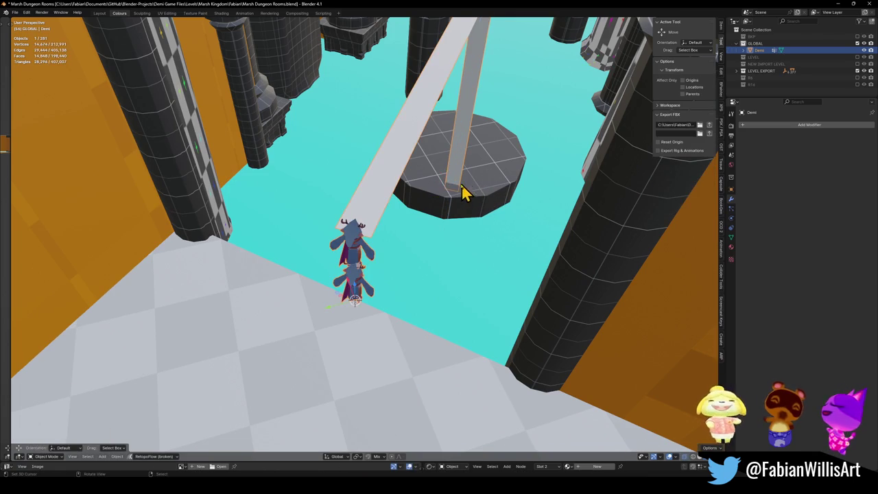
Slide the round platform sideways at fixed height beneath the post
click(427, 194)
key(g)
key(shift+z)
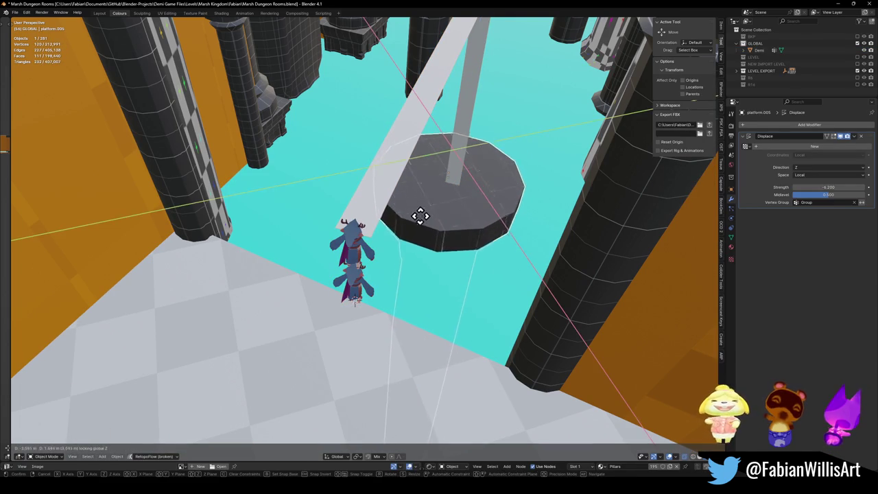
Drop the round platform beneath the support post, then walk and orbit to inspect the pillar tops
click(429, 214)
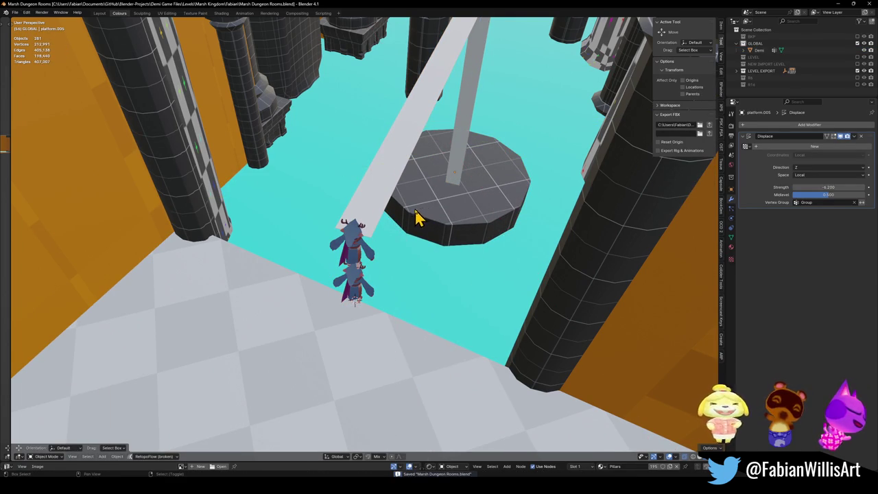
key(shift+grave)
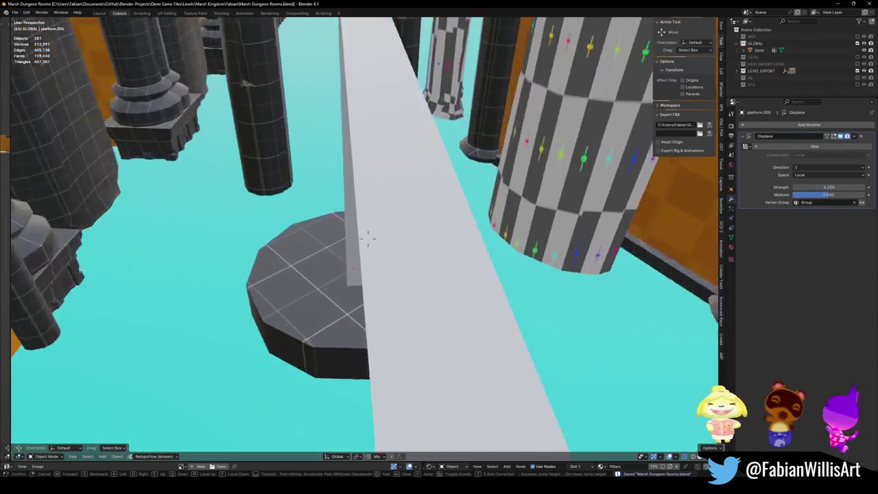
key(s)
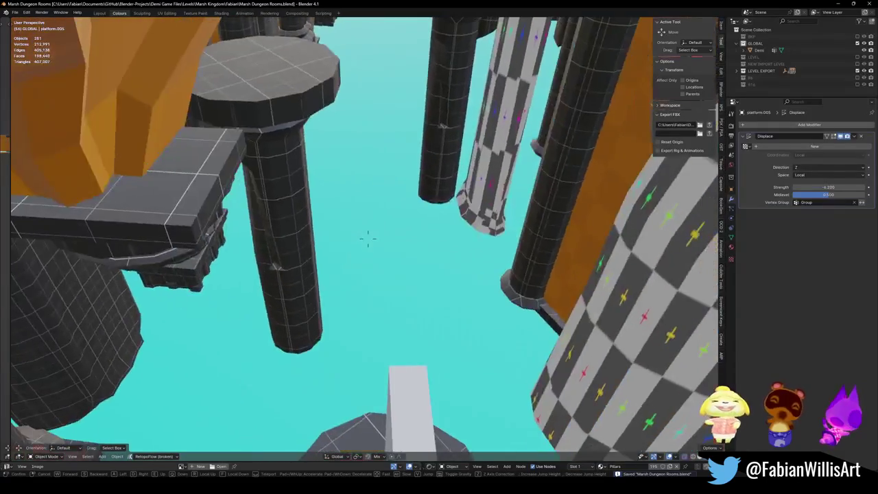
key(w)
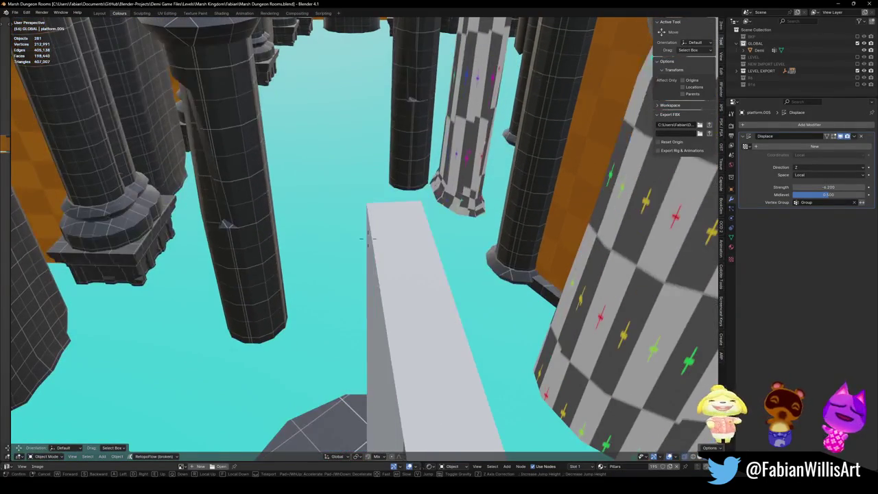
key(Return)
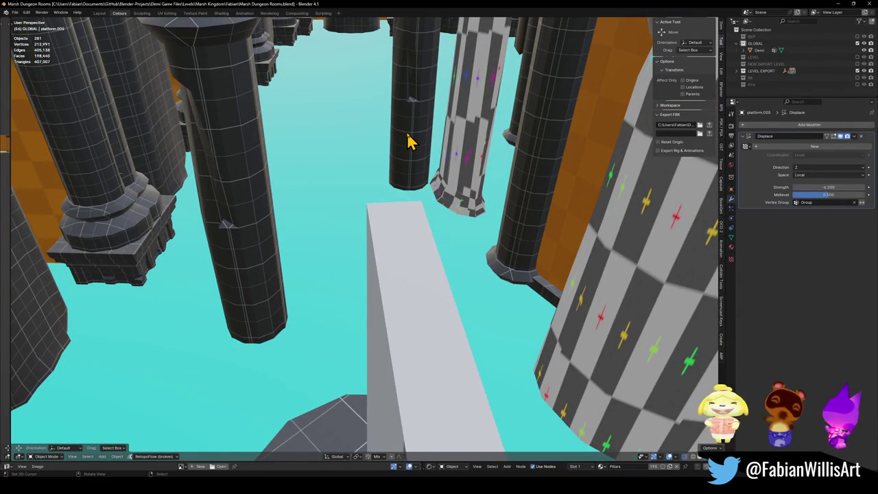
drag(397, 152, 394, 273)
drag(376, 192, 411, 333)
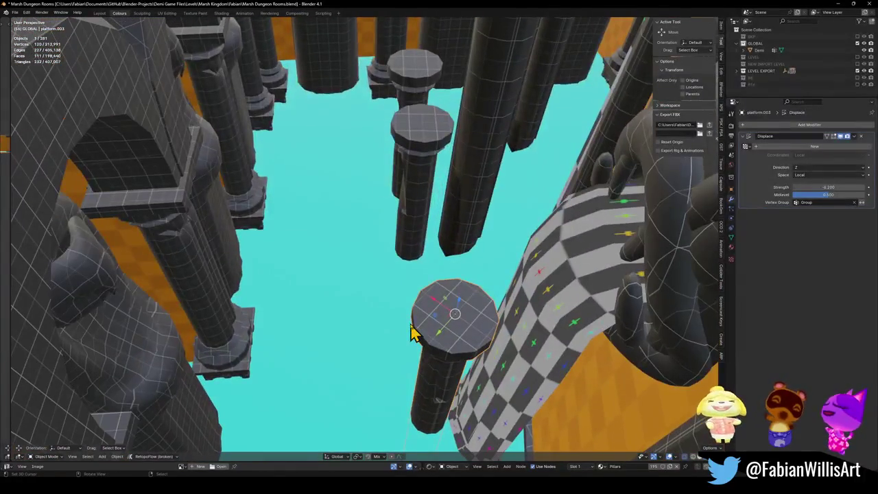
Select pillar-topped platform.009 and start moving it
click(420, 238)
key(g)
key(shift+z)
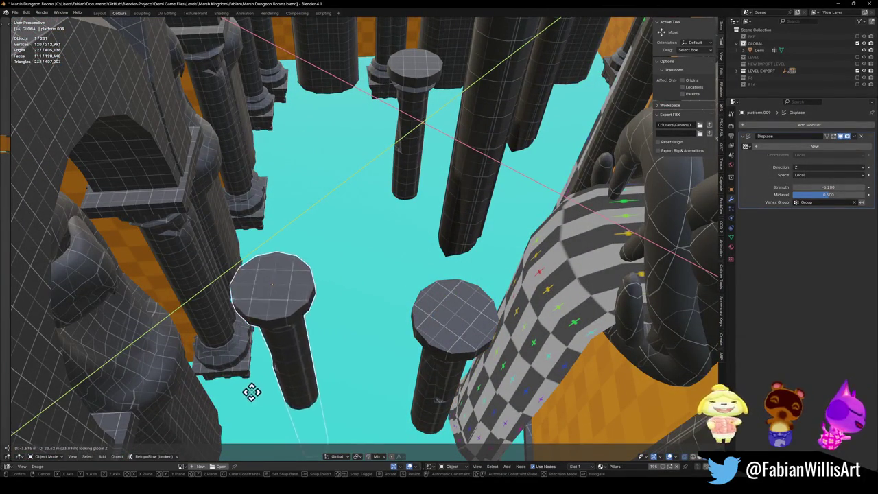
Place the first pillar platform, then slide a second platform sideways with its height locked
click(273, 365)
mouse_move(433, 388)
mouse_down()
mouse_move(367, 308)
mouse_move(363, 320)
mouse_move(416, 251)
mouse_move(406, 297)
mouse_move(426, 224)
mouse_move(414, 212)
mouse_move(384, 254)
mouse_move(384, 275)
mouse_move(402, 297)
mouse_up()
click(436, 198)
key(g)
key(shift+z)
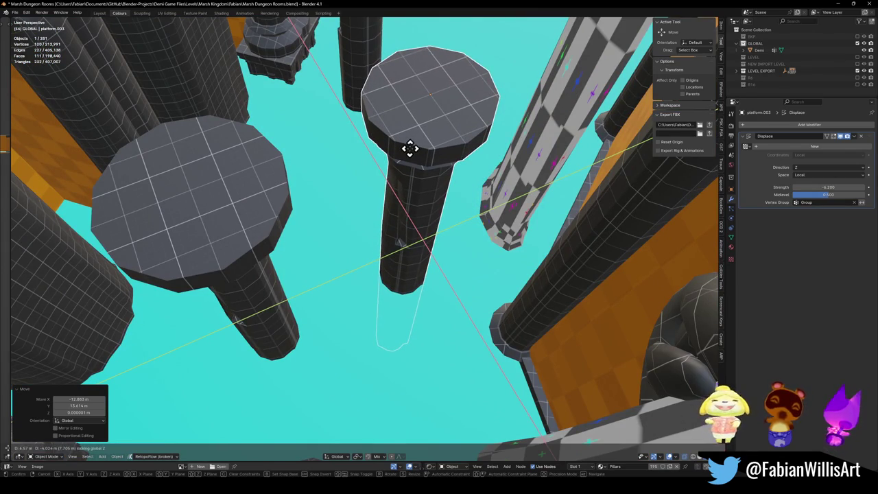
click(410, 149)
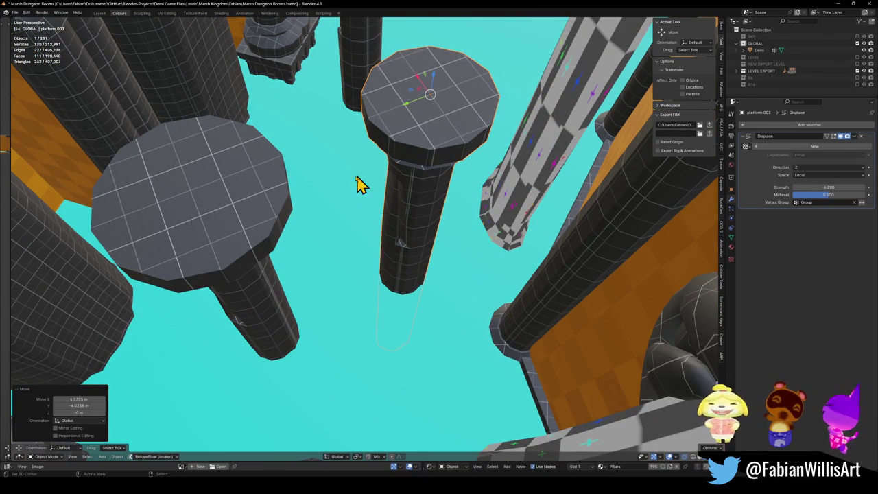
Shift another pillar sideways in the XY plane, keeping its height fixed
mouse_move(386, 292)
mouse_down()
mouse_move(394, 231)
mouse_move(402, 239)
mouse_move(397, 264)
mouse_move(387, 257)
mouse_move(387, 228)
mouse_move(392, 241)
mouse_up()
click(286, 312)
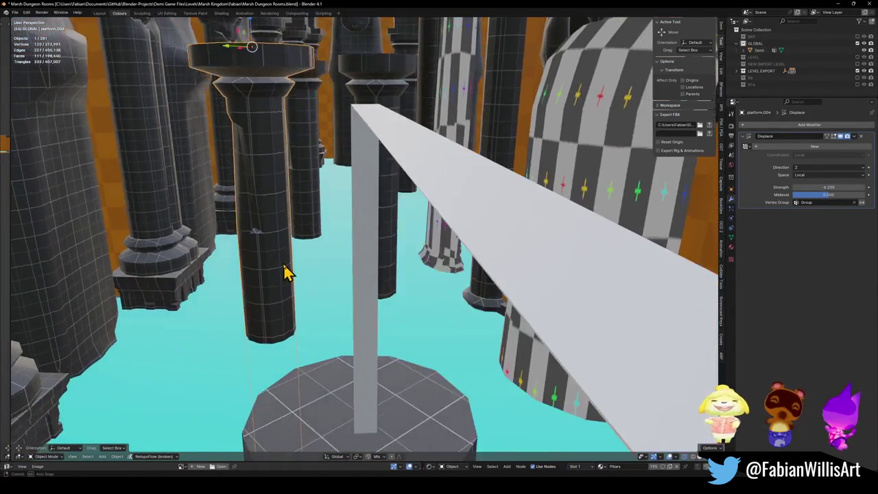
key(g)
key(shift+z)
click(313, 270)
mouse_move(313, 254)
mouse_down()
mouse_move(309, 288)
mouse_move(353, 280)
mouse_move(348, 232)
mouse_move(336, 275)
mouse_move(360, 247)
mouse_move(334, 274)
mouse_move(364, 227)
mouse_up()
Snap the Demi monkey bars to the cursor and rotate them around Z
click(349, 287)
key(shift+s)
click(363, 255)
key(r)
click(364, 261)
Reposition the beam platform along Z and clear the selection
click(333, 274)
key(g)
key(z)
click(361, 237)
click(361, 237)
scroll(386, 268, up, 10)
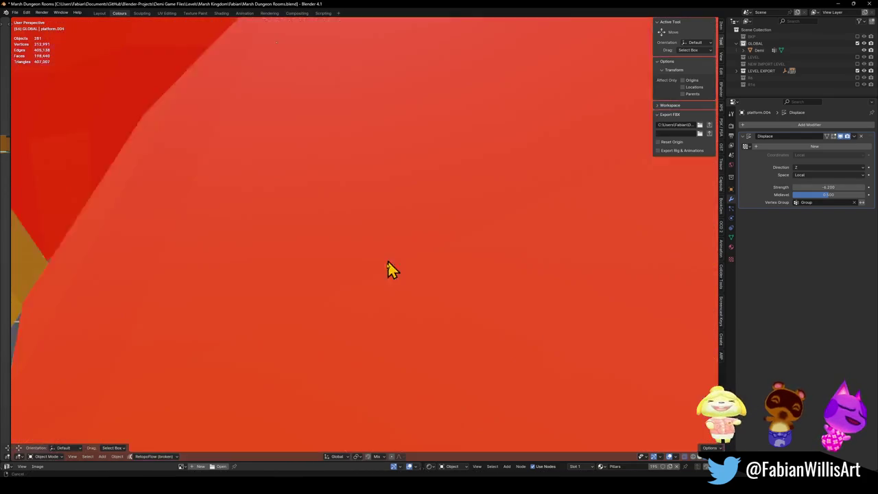
scroll(370, 333, down, 8)
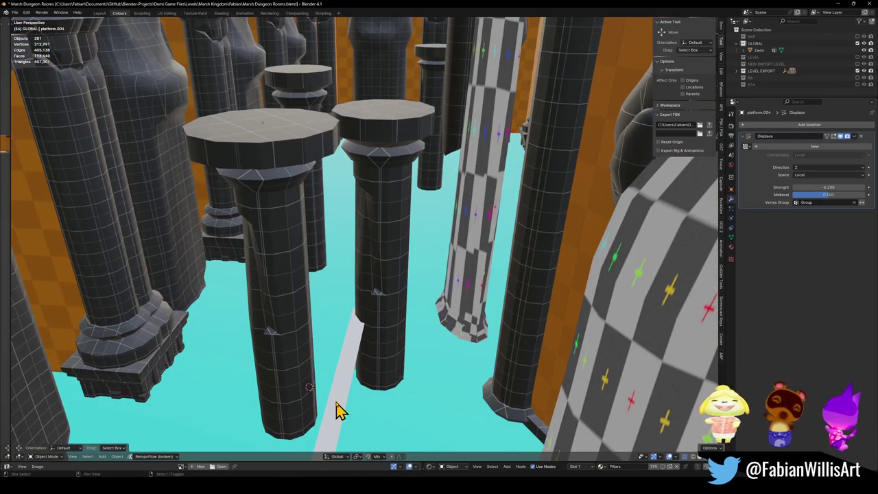
Snap the Demi monkey bars to the 3D cursor
click(336, 410)
key(shift+s)
click(371, 351)
Slide the central pillar platform horizontally with its height fixed
click(390, 310)
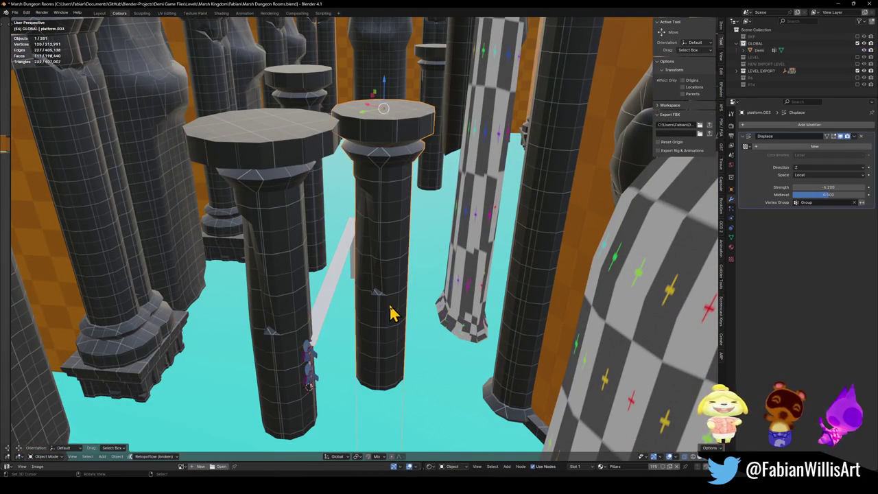
scroll(378, 314, up, 8)
scroll(372, 304, down, 6)
key(g)
key(shift+z)
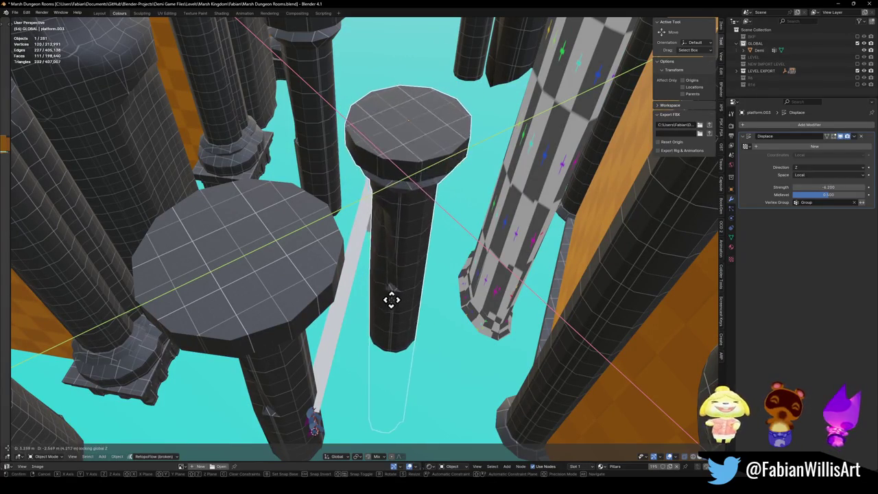
click(396, 298)
Shift platform.003 by 0.66 m in X and 2.76 m in Y
mouse_move(378, 280)
mouse_down()
mouse_move(378, 323)
mouse_move(388, 237)
mouse_move(376, 271)
mouse_up()
scroll(335, 323, down, 5)
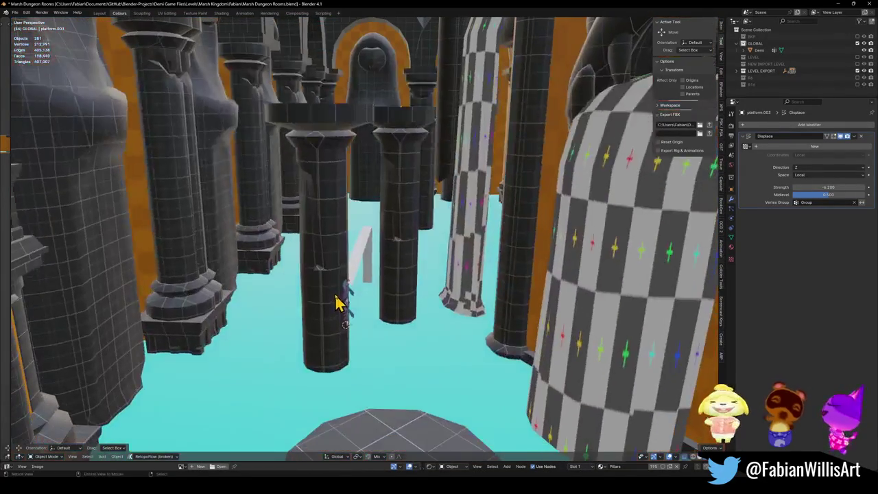
key(KP_2)
key(KP_2)
key(KP_2)
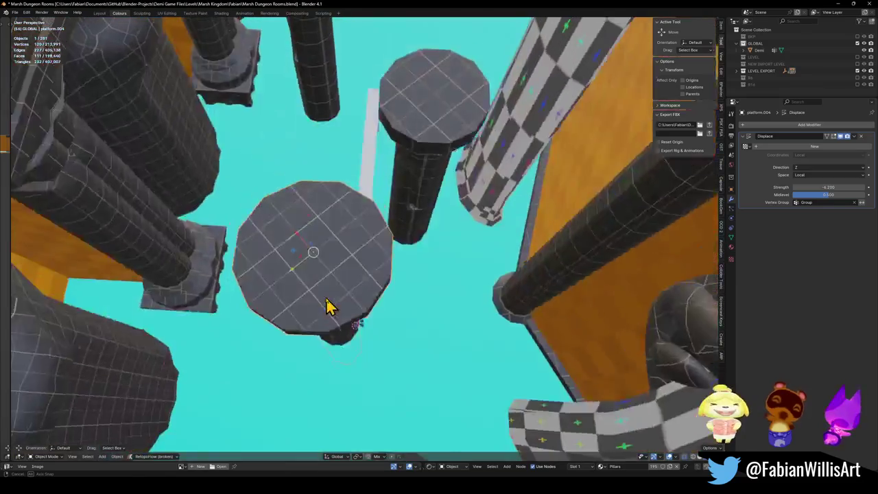
key(g)
key(shift+z)
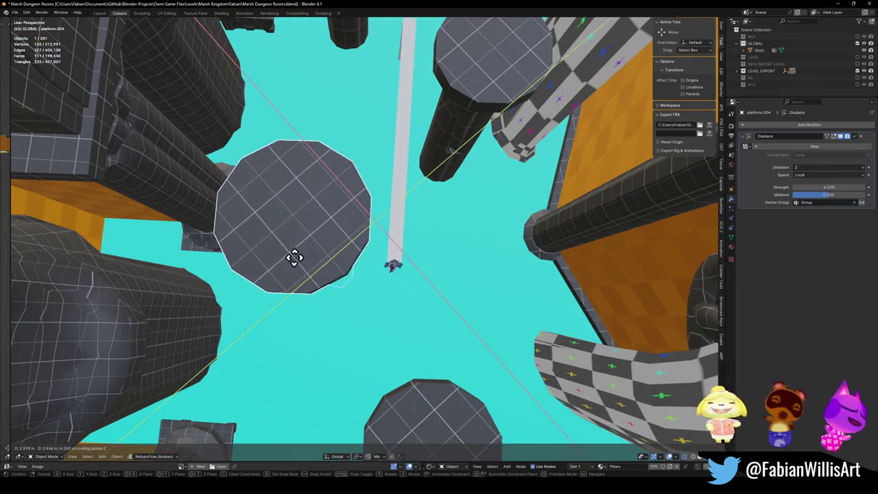
key(KP_2)
key(KP_2)
key(KP_2)
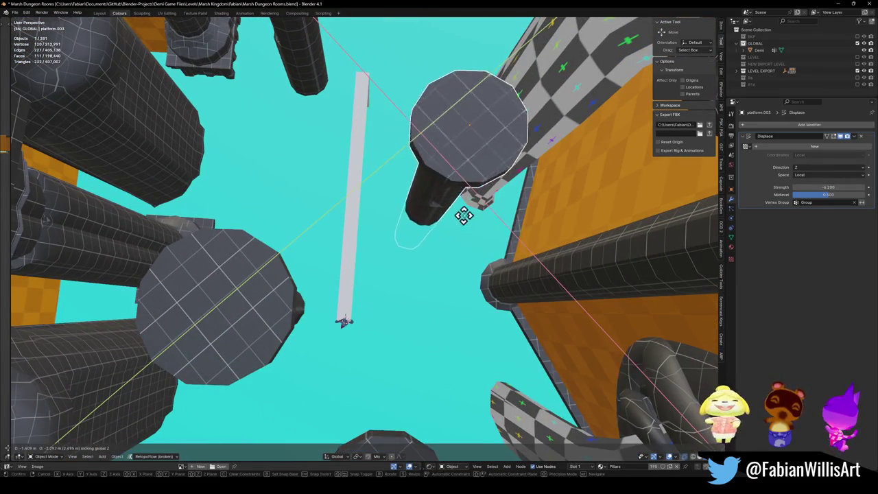
key(KP_2)
key(KP_2)
key(KP_2)
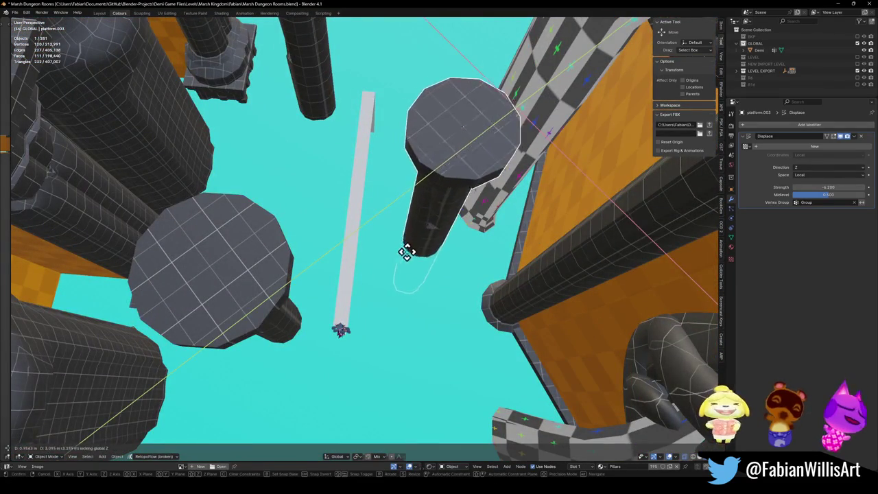
click(408, 264)
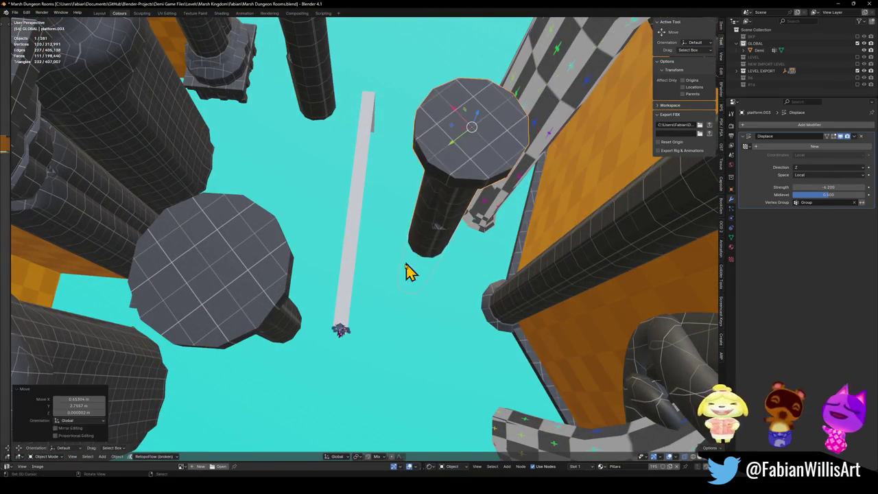
Save the dungeon level file, then select the Demi strip for snapping
key(KP_8)
key(KP_8)
key(KP_8)
key(KP_2)
key(KP_2)
key(ctrl+s)
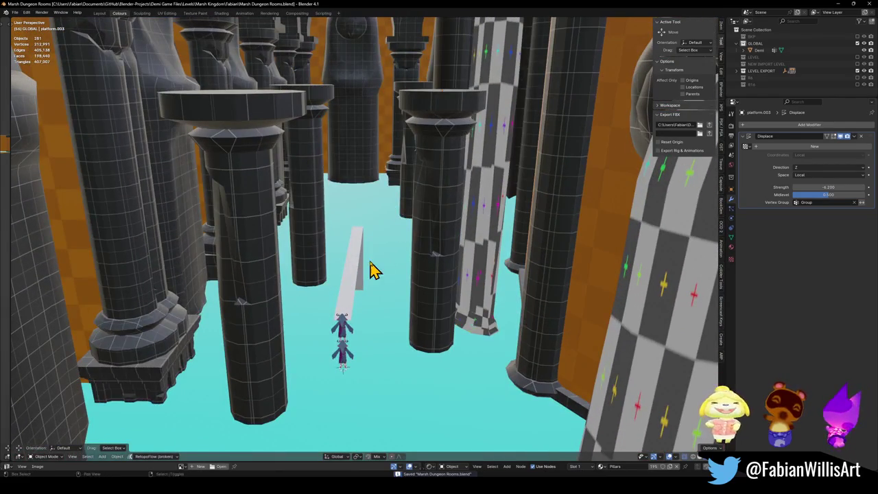
key(KP_8)
key(KP_8)
key(KP_8)
scroll(336, 162, up, 8)
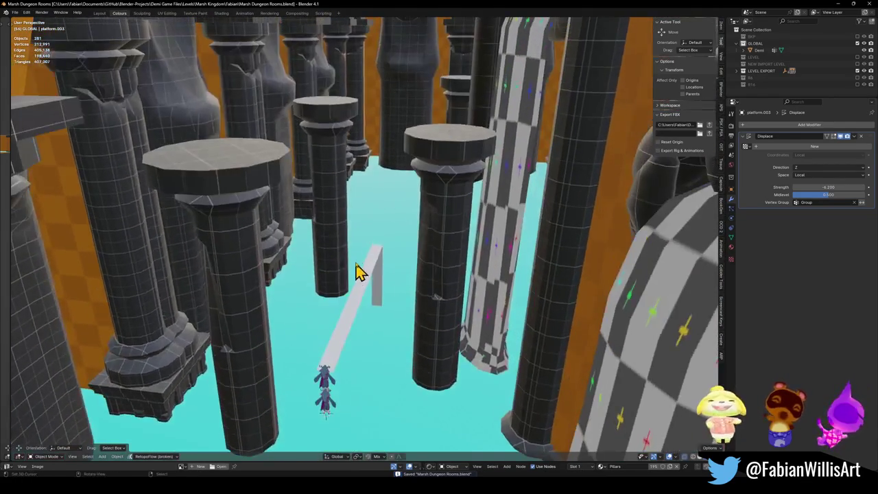
key(KP_2)
key(KP_2)
key(KP_2)
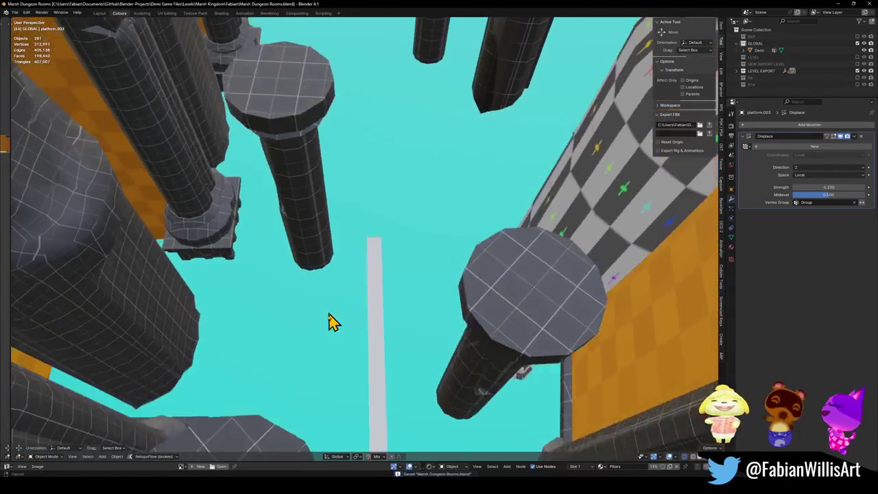
click(366, 420)
key(shift+s)
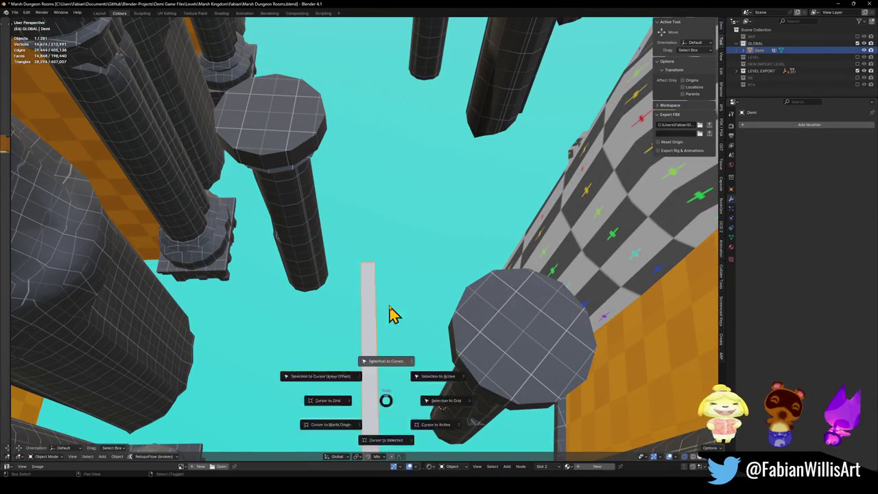
Snap the Demi strip to the 3D cursor and move platform.009 to a new height
click(392, 309)
key(KP_8)
key(KP_8)
click(310, 274)
key(g)
key(shift+z)
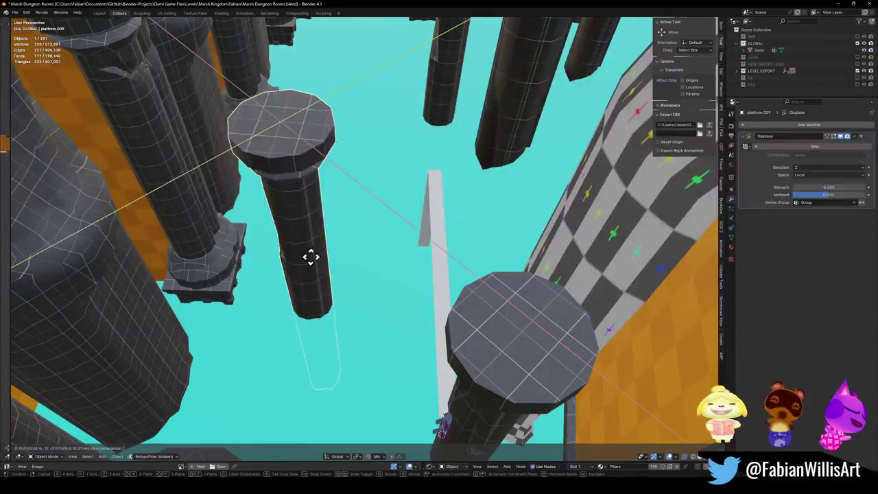
click(377, 207)
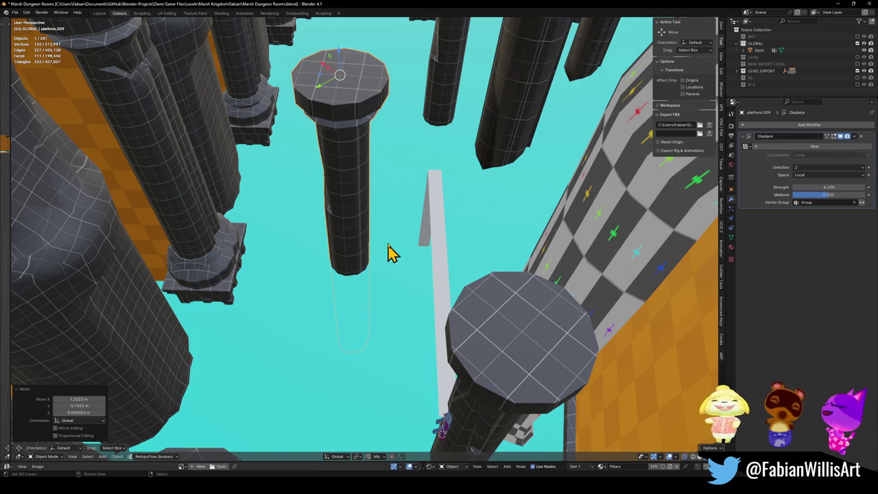
Readjust platform.009's position and save Marsh Dungeon Rooms.blend
mouse_move(402, 304)
mouse_down()
mouse_move(387, 265)
mouse_move(386, 320)
mouse_move(361, 254)
mouse_move(380, 275)
mouse_move(384, 160)
mouse_move(373, 117)
mouse_move(363, 459)
mouse_up()
key(g)
key(shift+z)
click(365, 284)
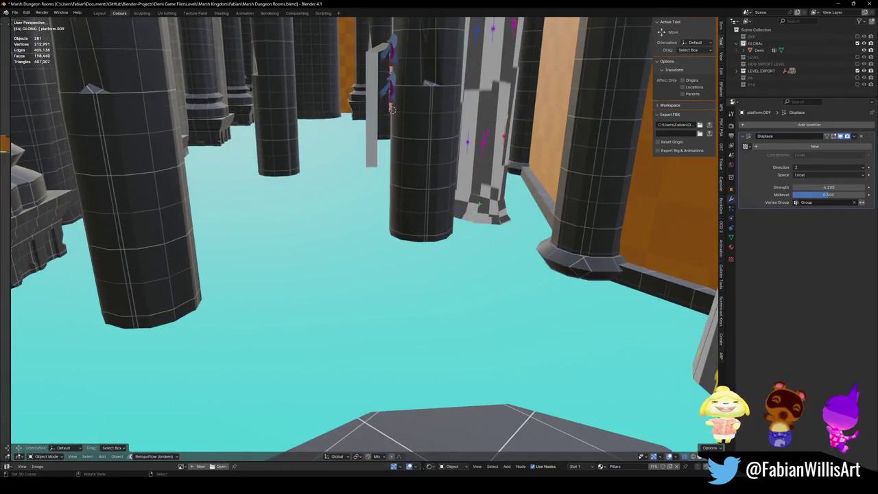
mouse_move(412, 337)
mouse_down()
mouse_move(398, 243)
mouse_move(398, 308)
mouse_move(385, 176)
mouse_move(391, 251)
mouse_move(398, 270)
mouse_move(414, 272)
mouse_move(391, 253)
mouse_up()
key(ctrl+s)
mouse_move(382, 222)
mouse_down()
mouse_move(372, 226)
mouse_move(402, 388)
mouse_move(368, 359)
mouse_move(380, 274)
mouse_move(388, 336)
mouse_move(391, 302)
mouse_move(378, 224)
mouse_move(381, 280)
mouse_up()
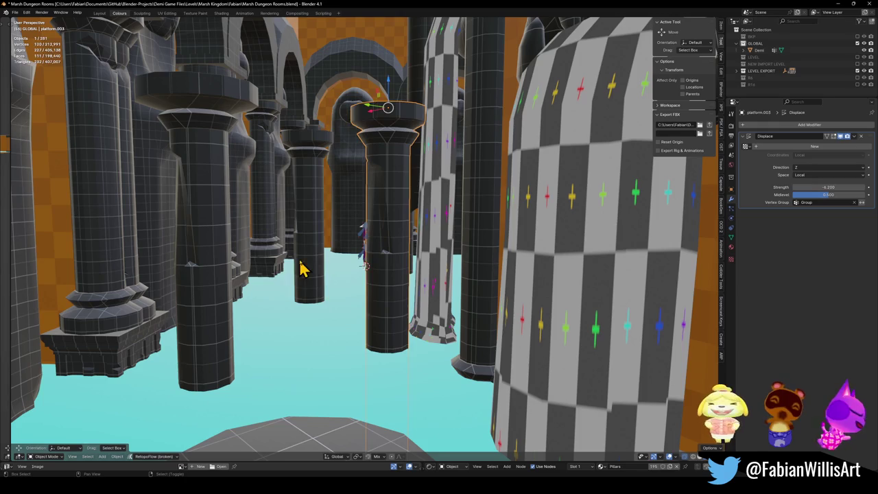
Cancel the group move and lift platform.003 vertically to 22.623 m
key(g)
key(z)
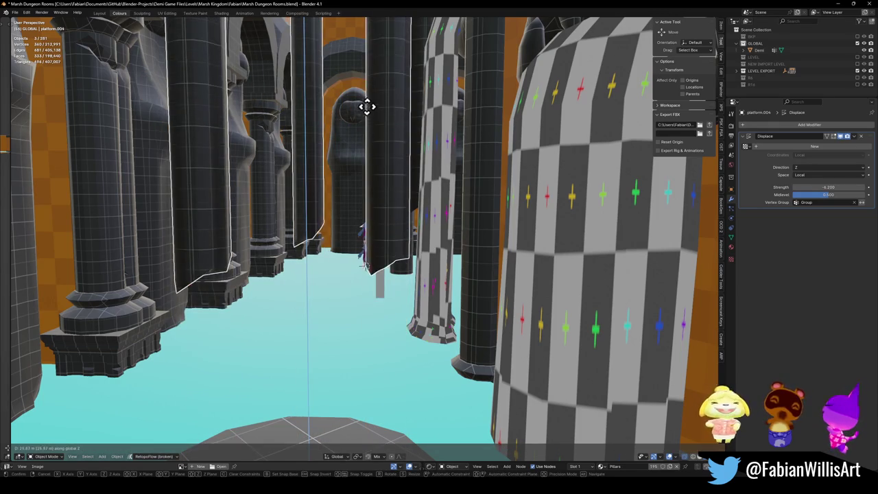
right_click(356, 197)
key(alt+a)
key(g)
key(z)
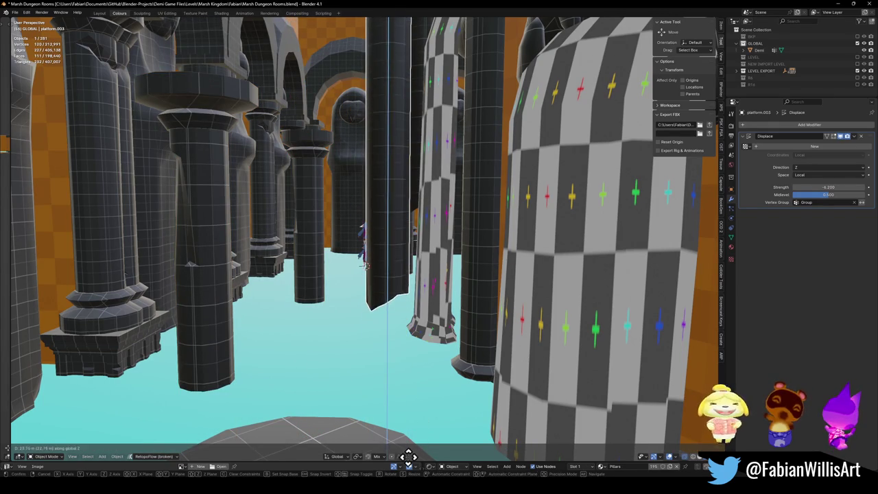
click(410, 29)
Raise platform.003 further to 26.523 m
key(shift+grave)
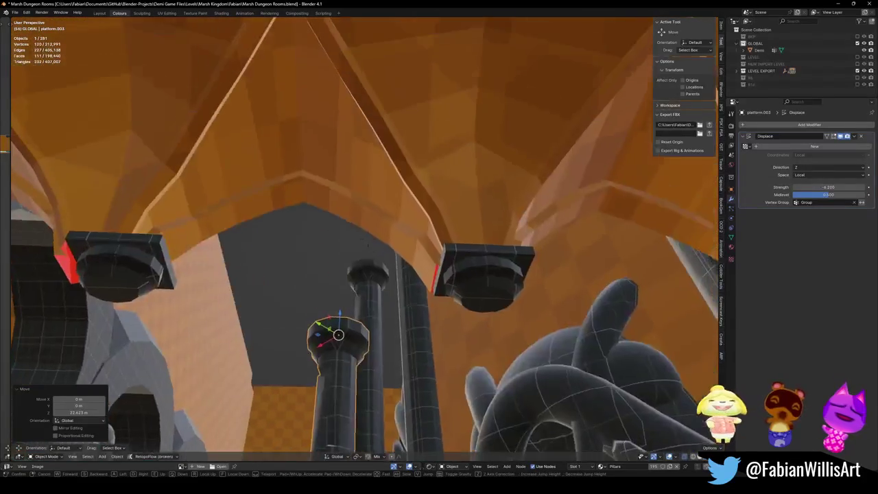
click(382, 277)
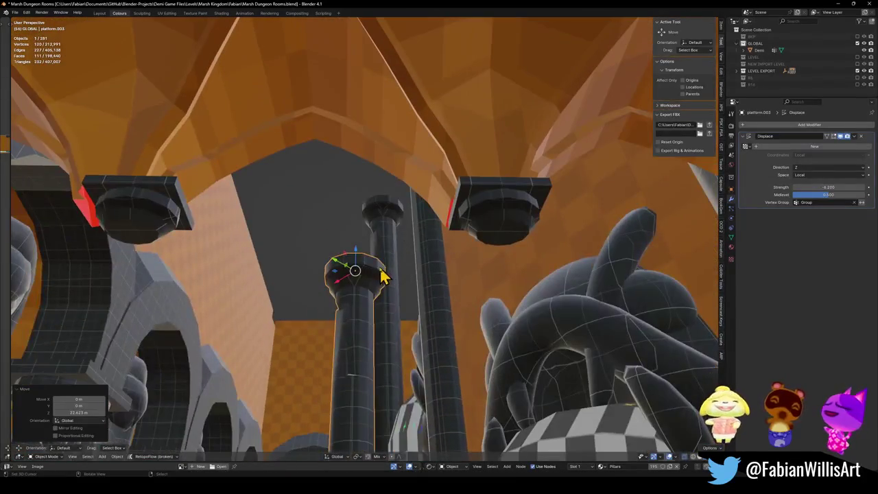
key(g)
key(z)
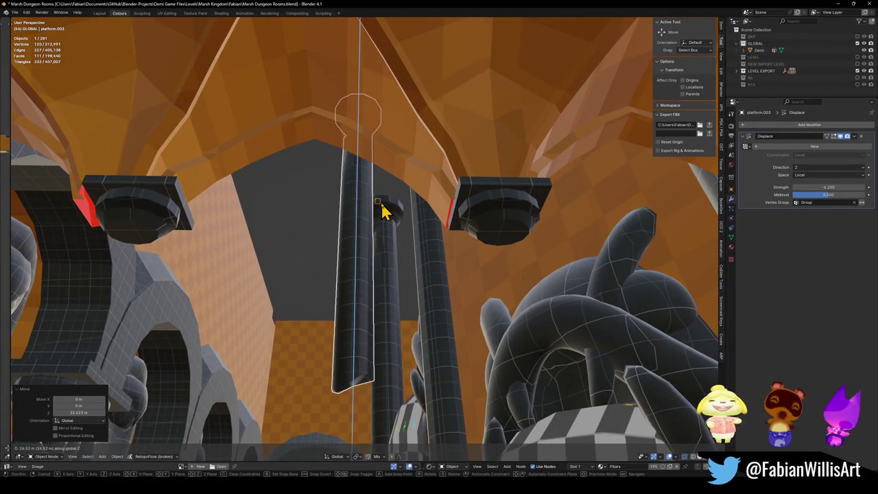
click(382, 209)
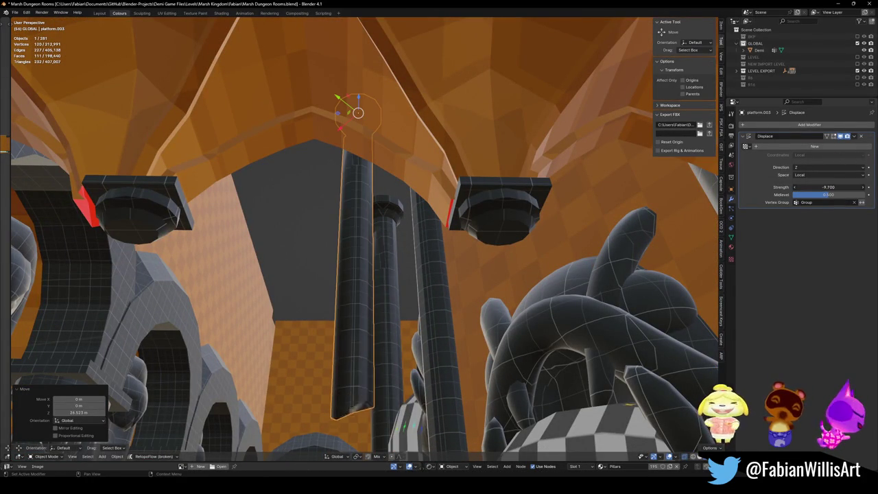
Set platform.003's Displace strength to -55.200 and collapse the modifier
key(shift+grave)
key(w)
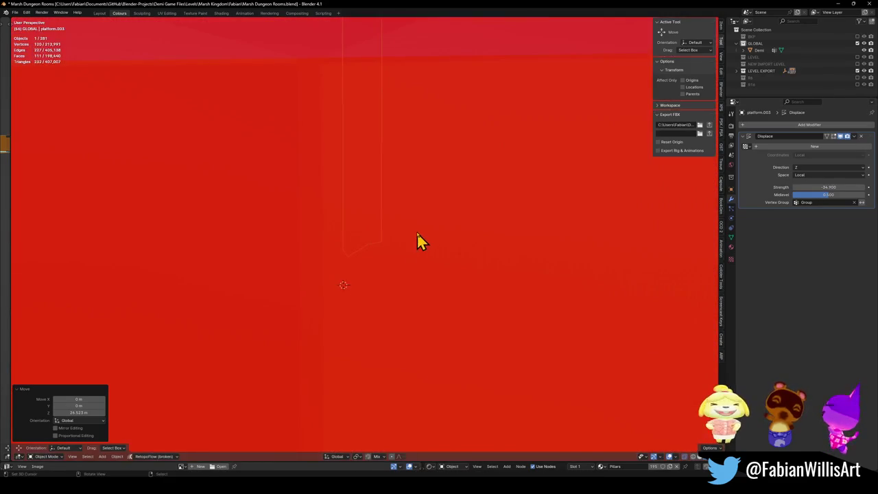
key(Return)
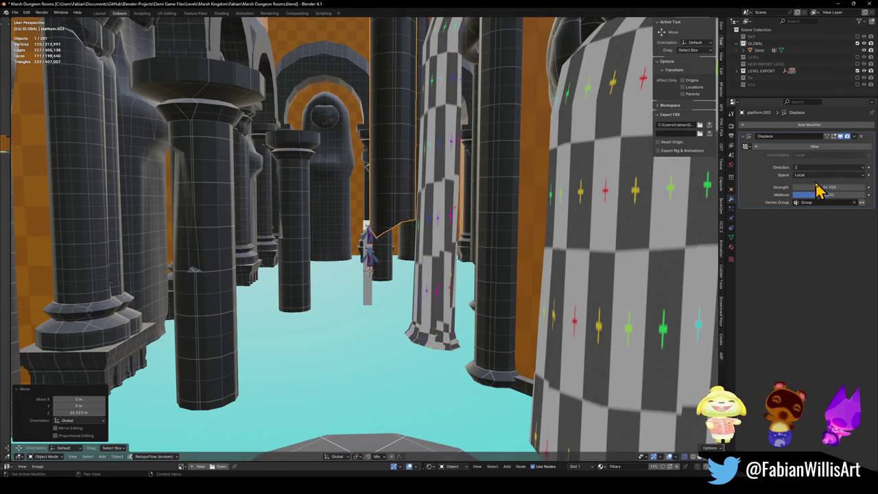
drag(829, 187, 791, 187)
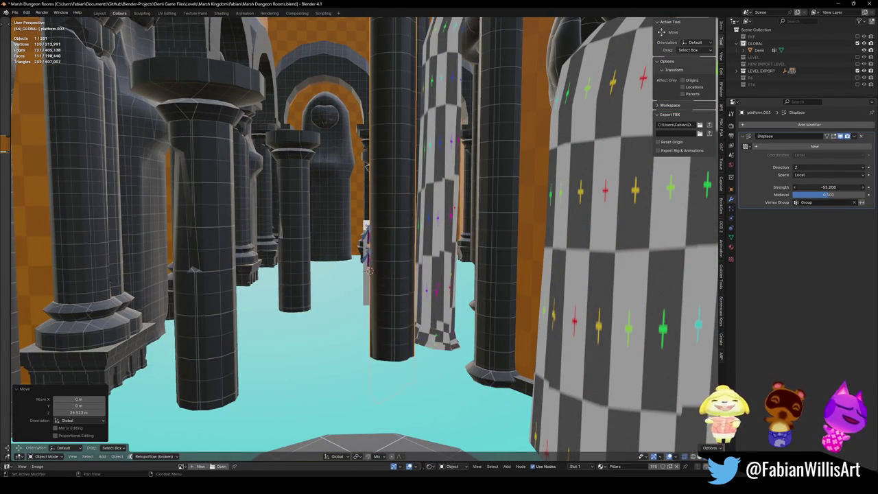
click(750, 136)
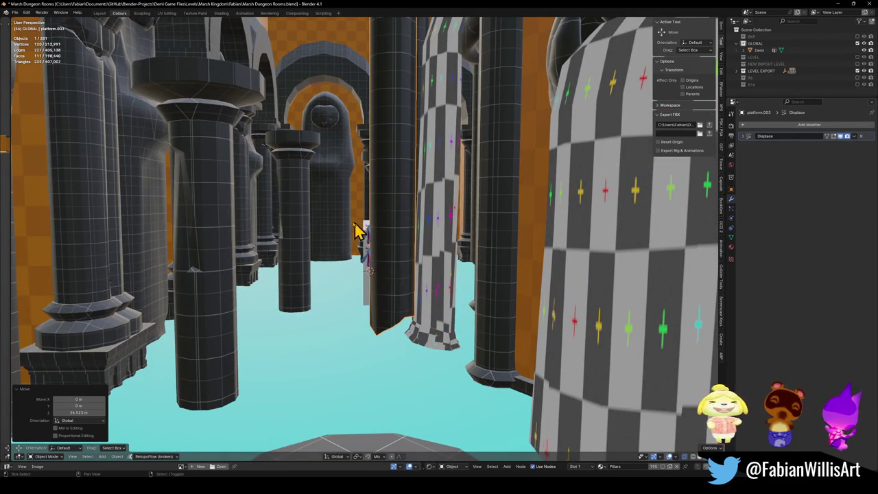
Walk down among the pillars toward the water, then start moving platform.004
key(shift+grave)
key(Return)
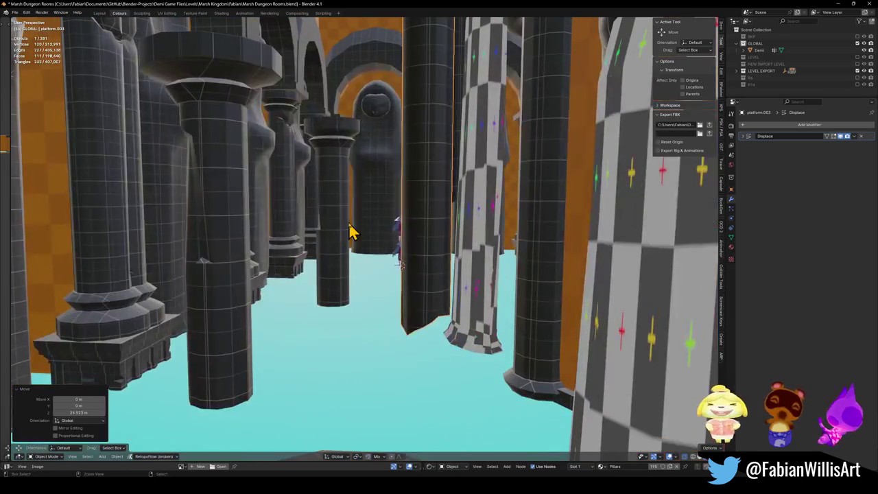
key(shift+grave)
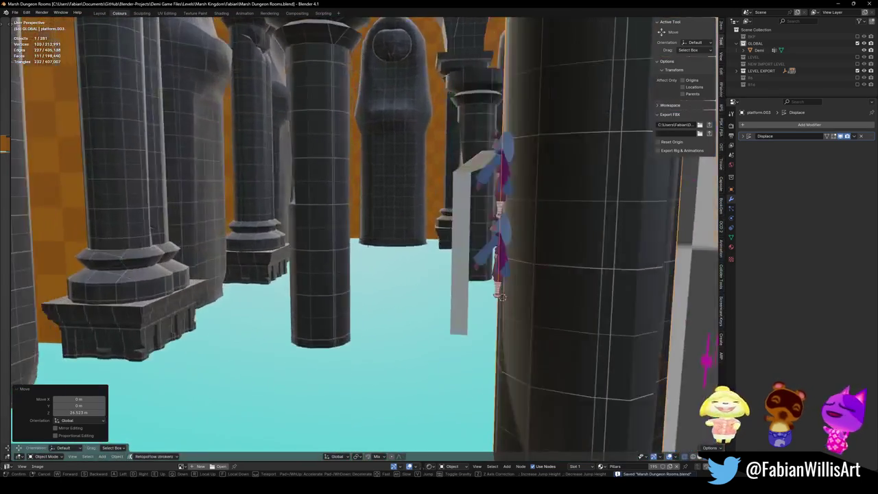
key(w)
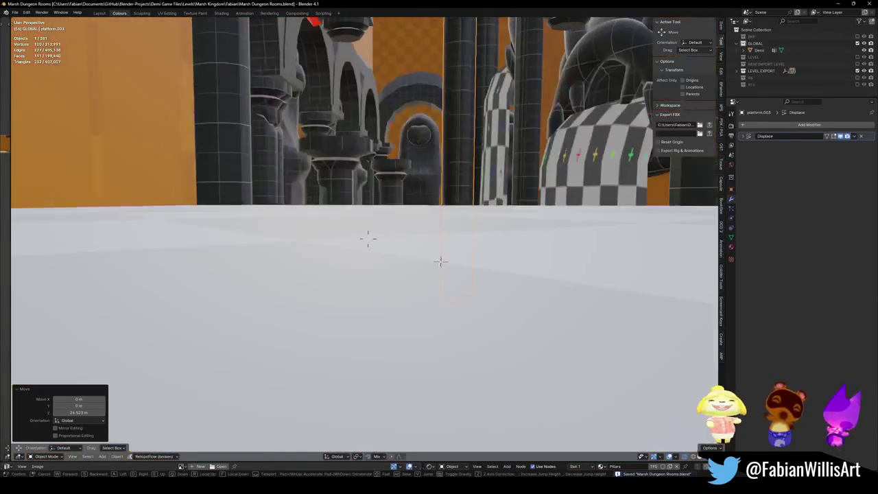
key(w)
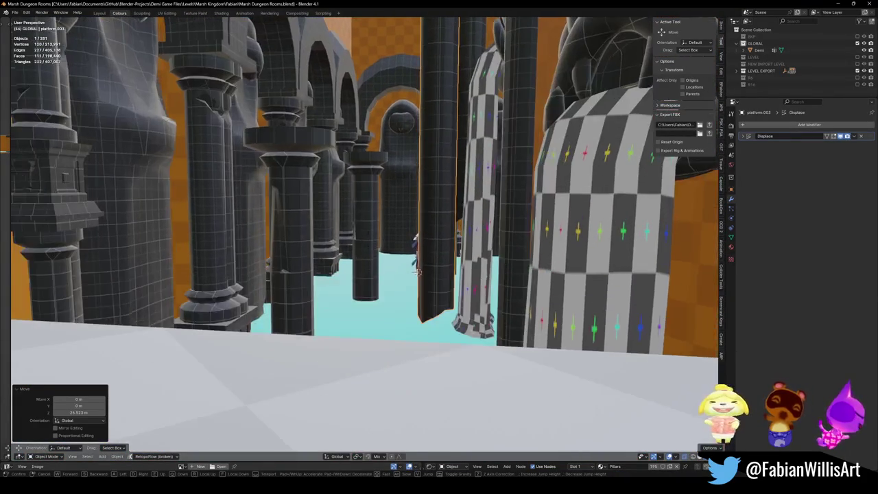
key(w)
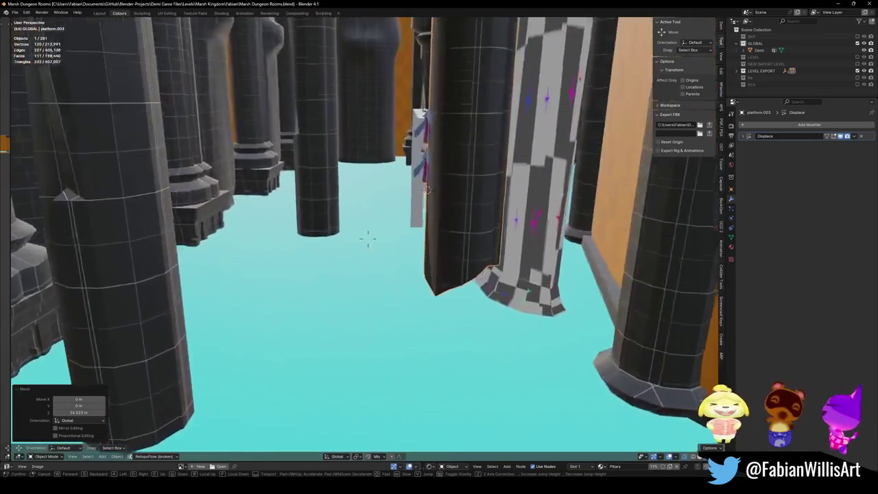
key(w)
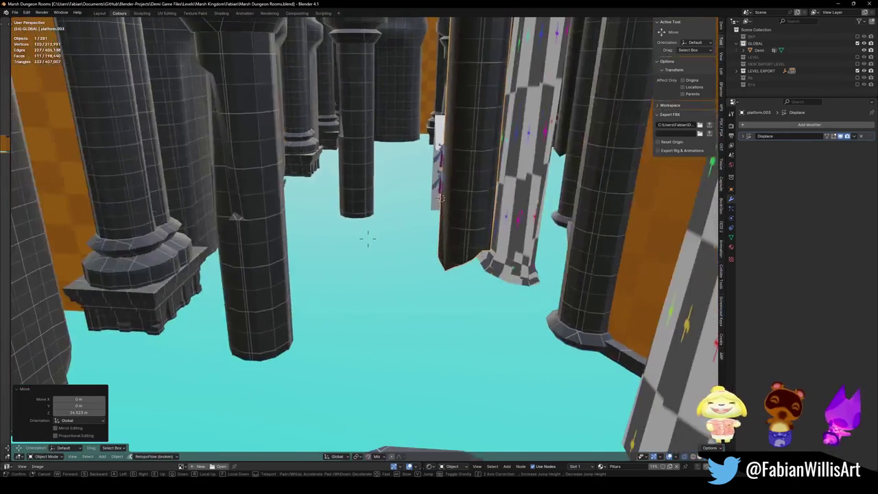
key(w)
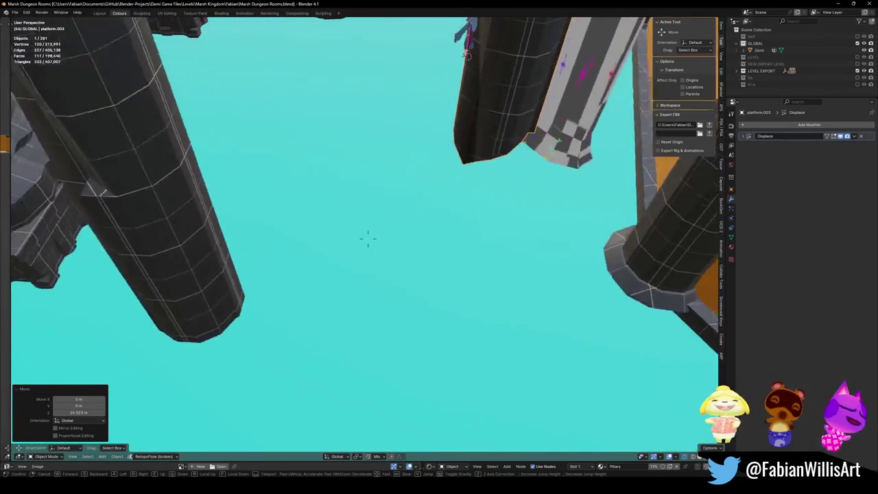
key(w)
click(368, 238)
key(shift+d)
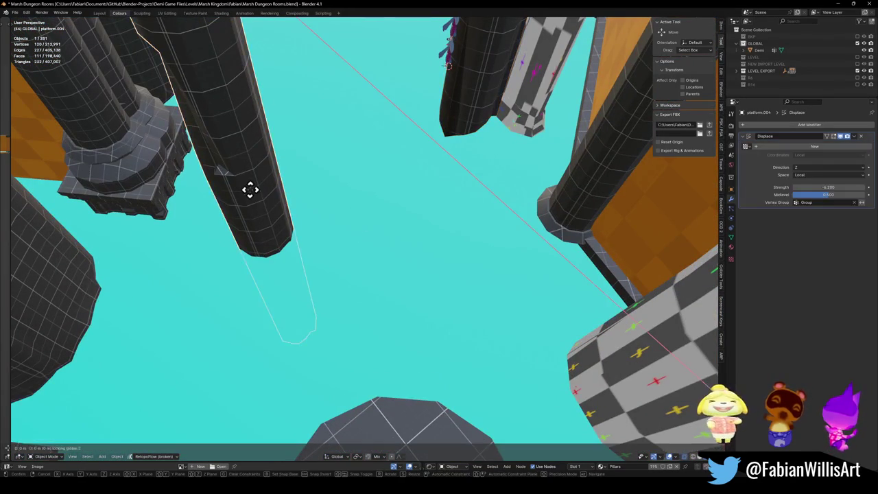
Cancel the platform.004 move and adjust platform.009's height
right_click(300, 284)
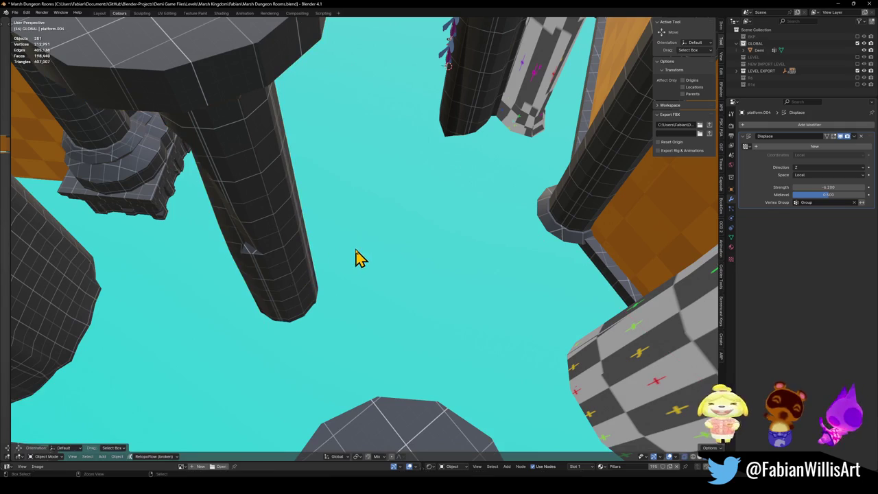
key(shift+grave)
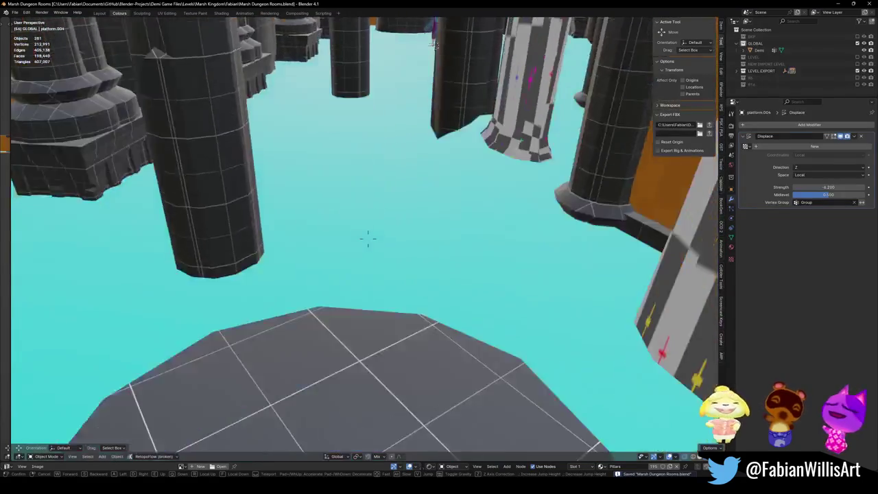
key(s)
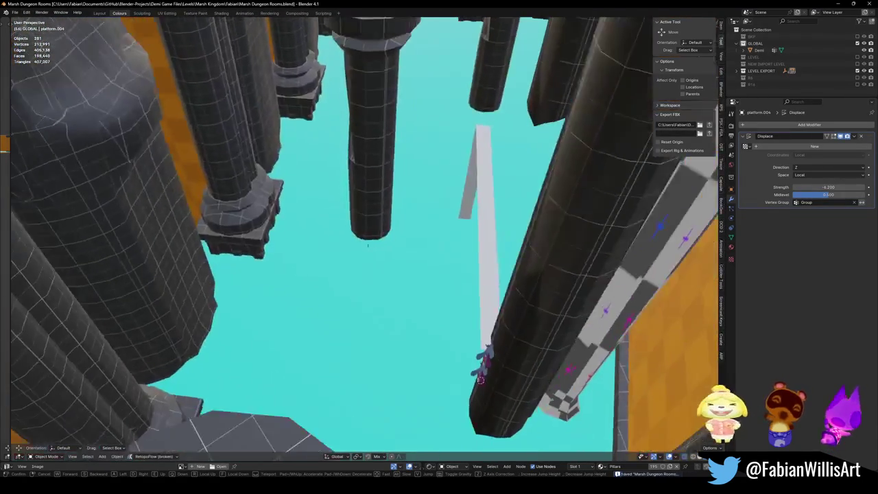
click(373, 215)
click(372, 215)
key(g)
key(shift+z)
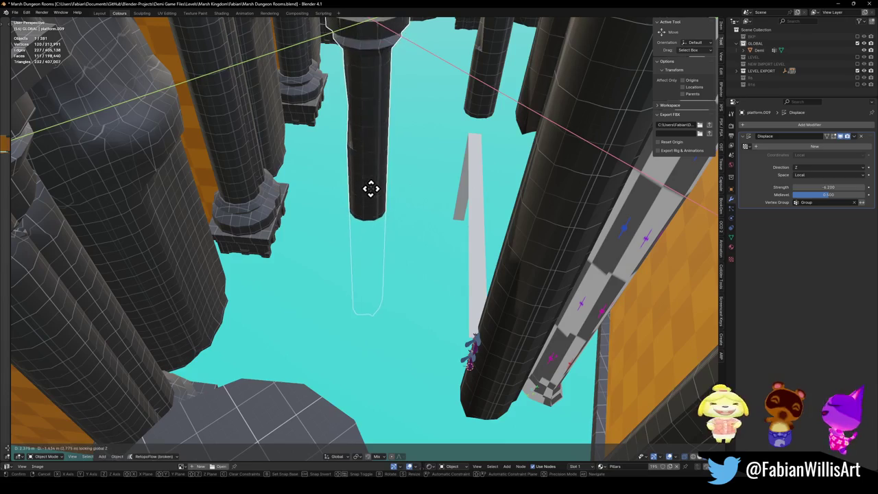
click(370, 189)
Walk through the pillars toward the ramp and look down on it
key(shift+grave)
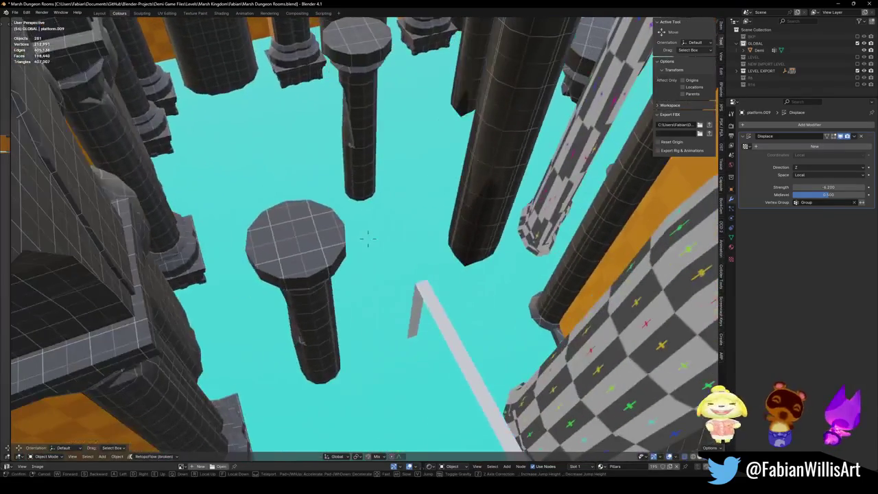
key(w)
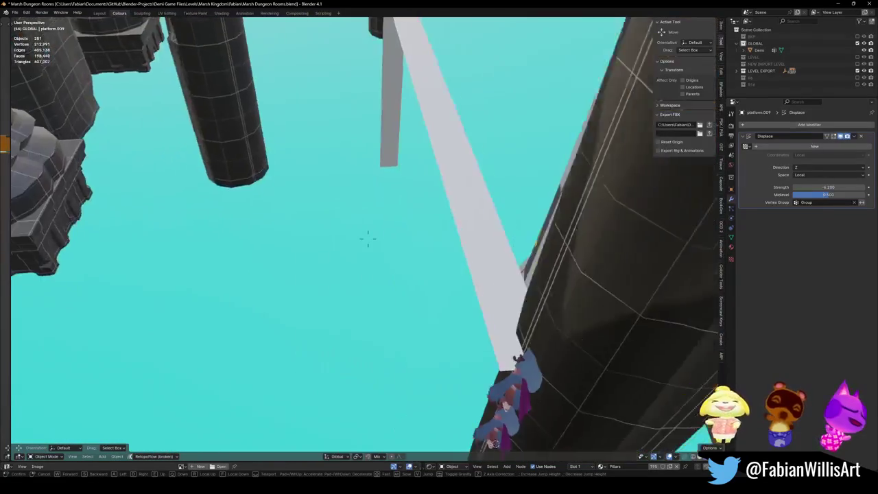
key(s)
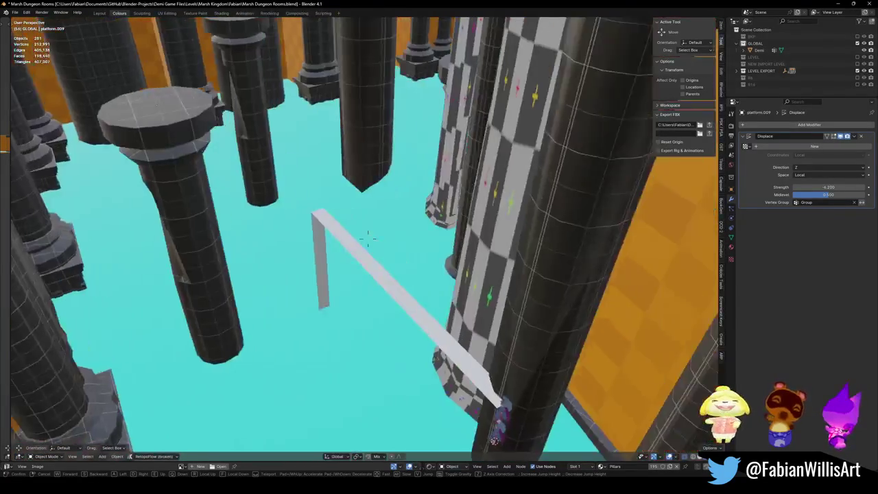
click(368, 238)
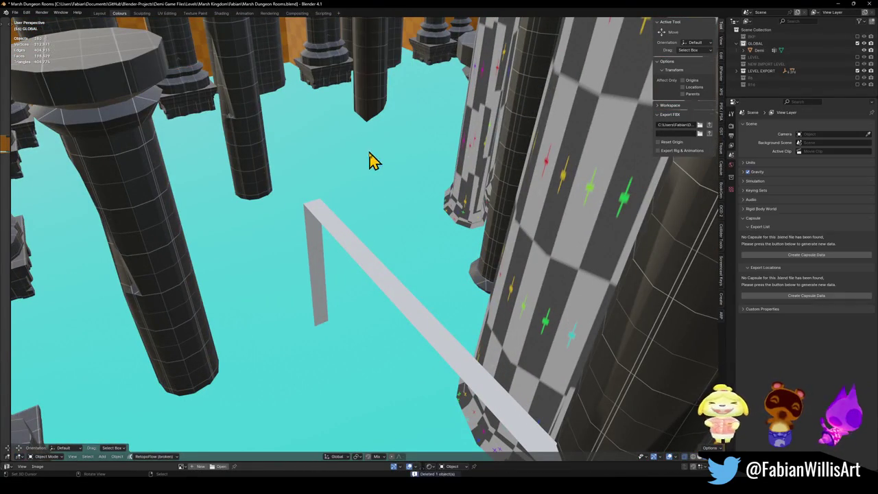
key(shift+grave)
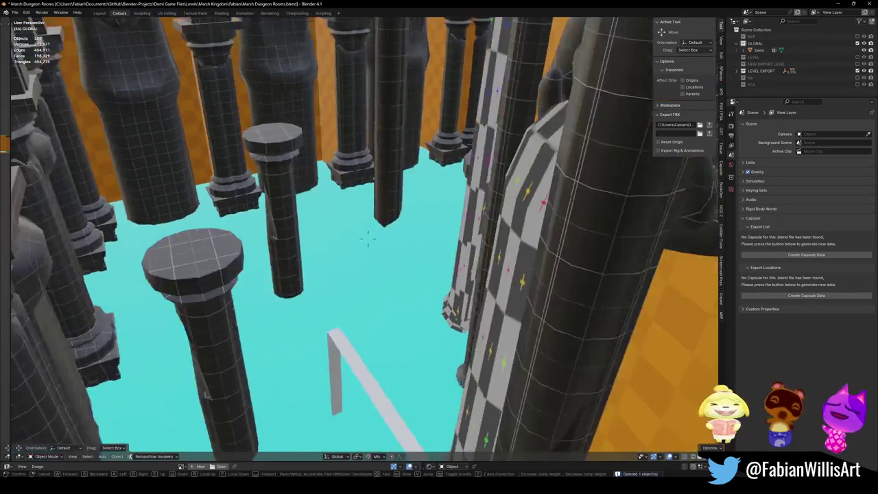
click(366, 215)
Walk around the pedestal and ramp for wider views, then select the platform.008 pillar
key(shift+grave)
key(w)
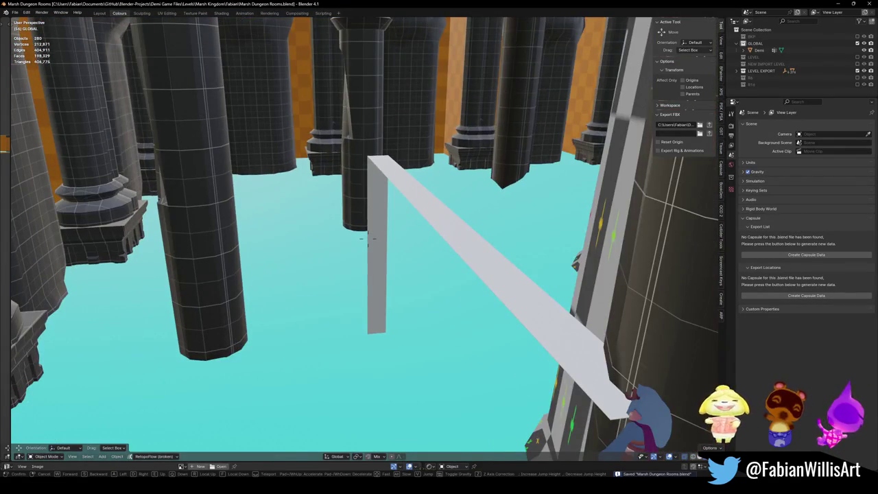
key(s)
key(w)
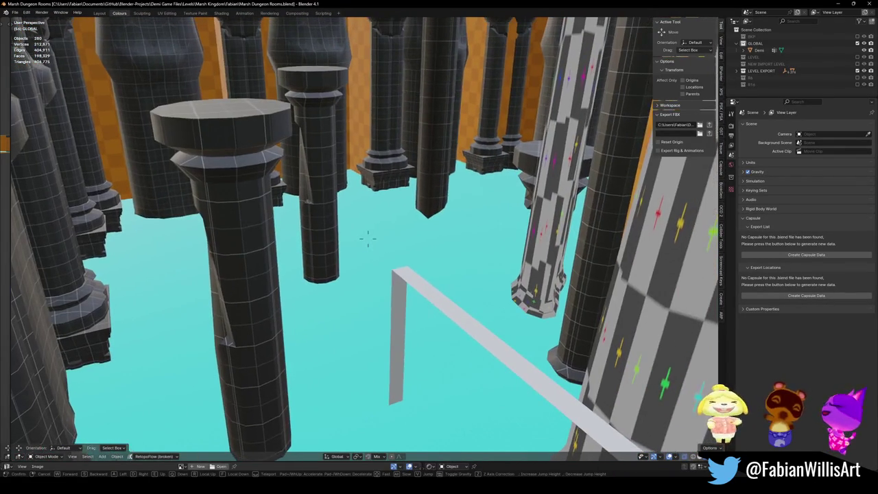
key(a)
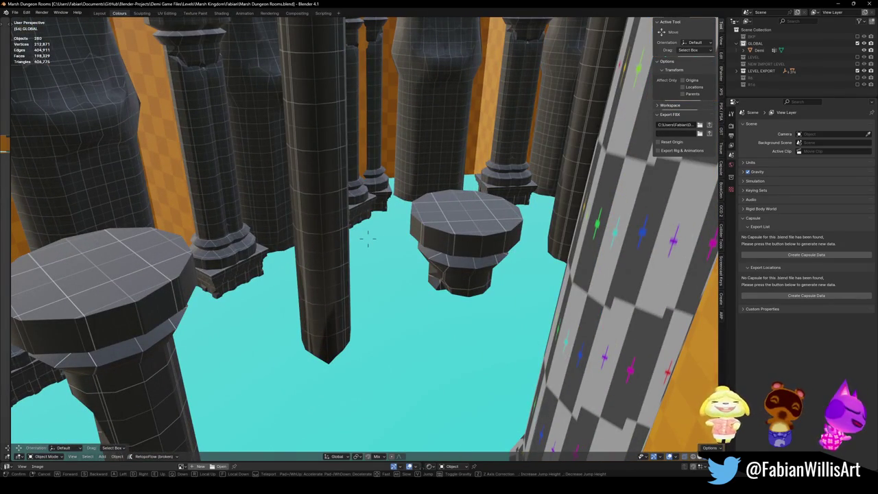
key(s)
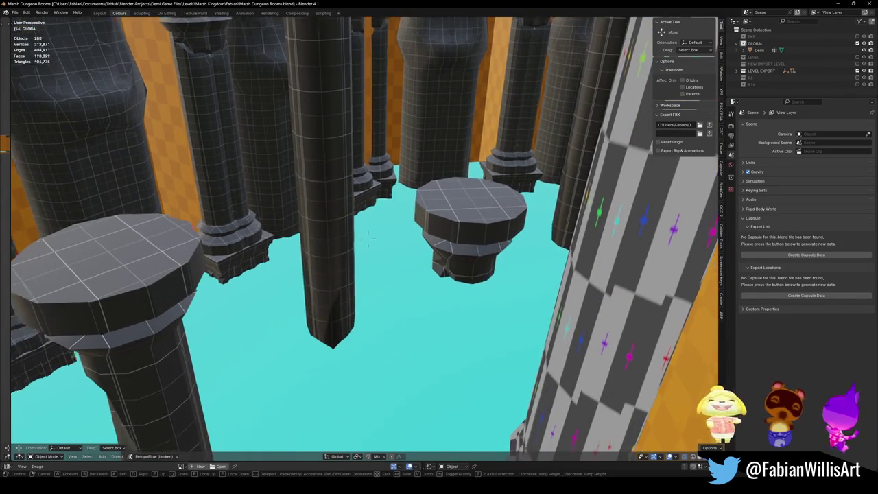
key(w)
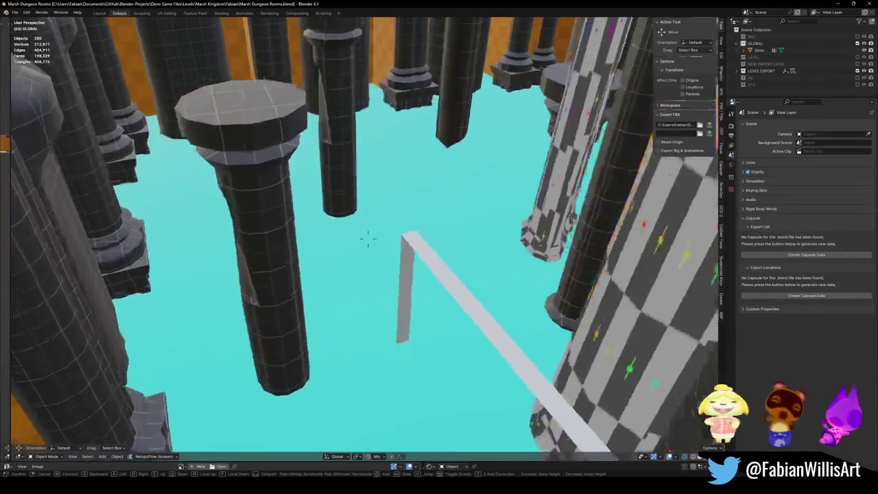
key(s)
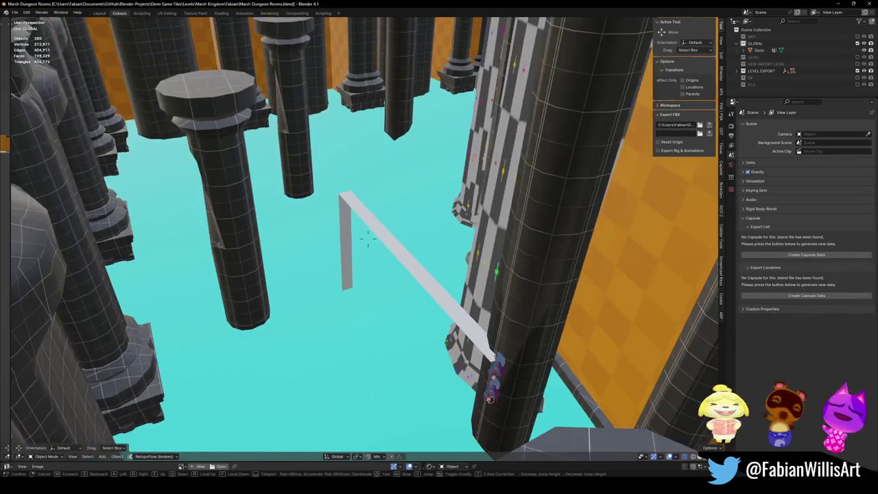
click(368, 237)
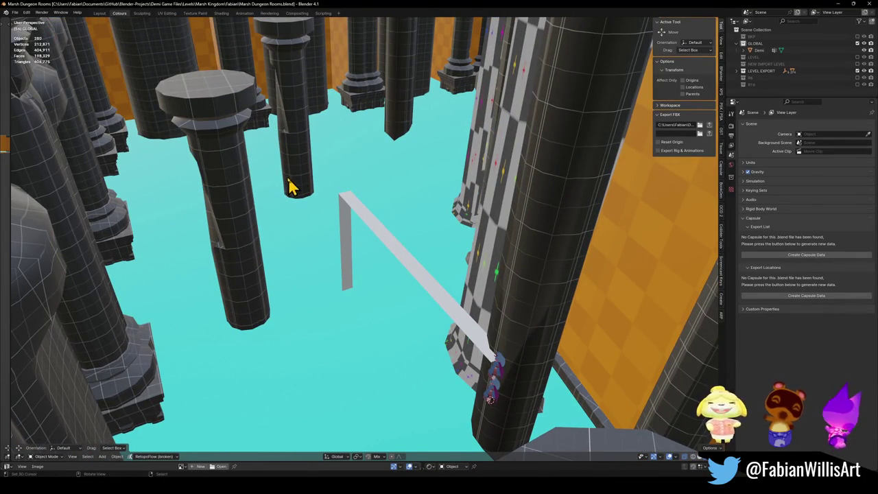
click(294, 175)
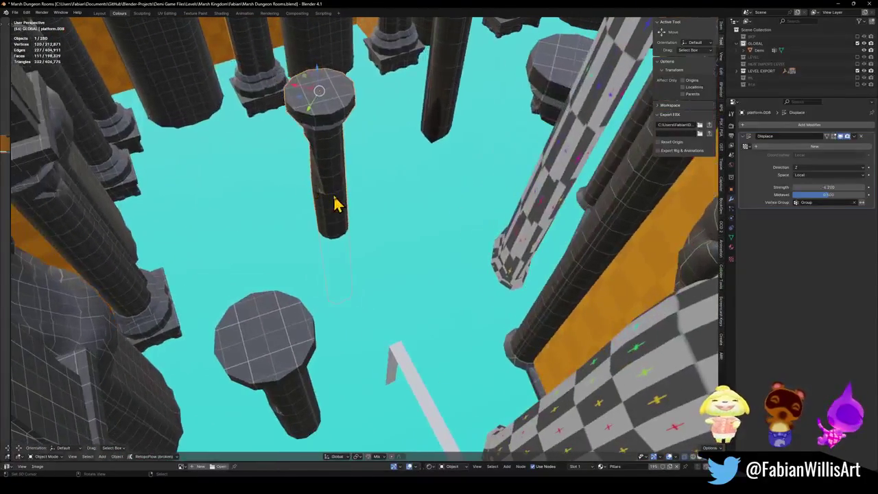
Slide platform.008 horizontally near the ramp with its height locked
key(g)
key(shift+z)
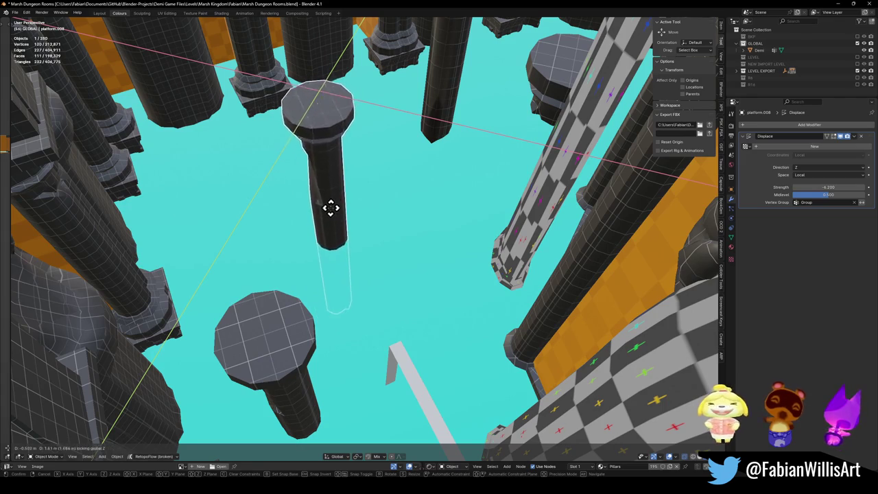
click(330, 227)
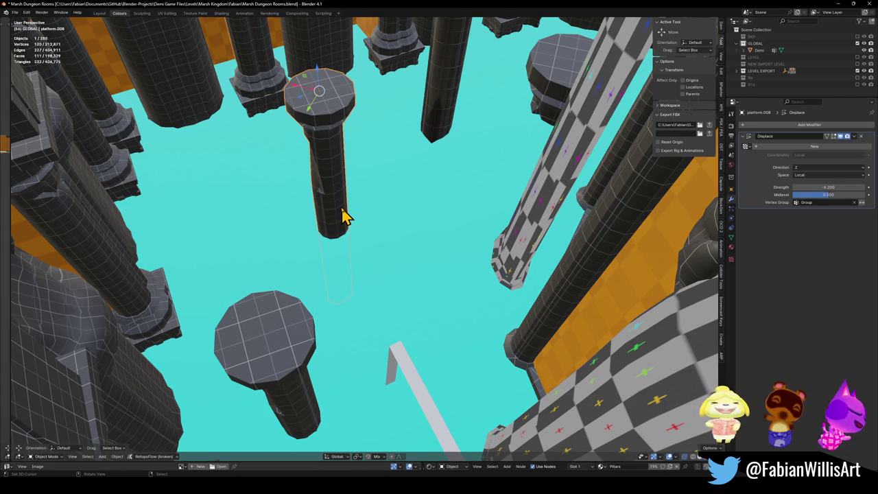
Bring the tall pillar into view and select it
drag(347, 410, 339, 352)
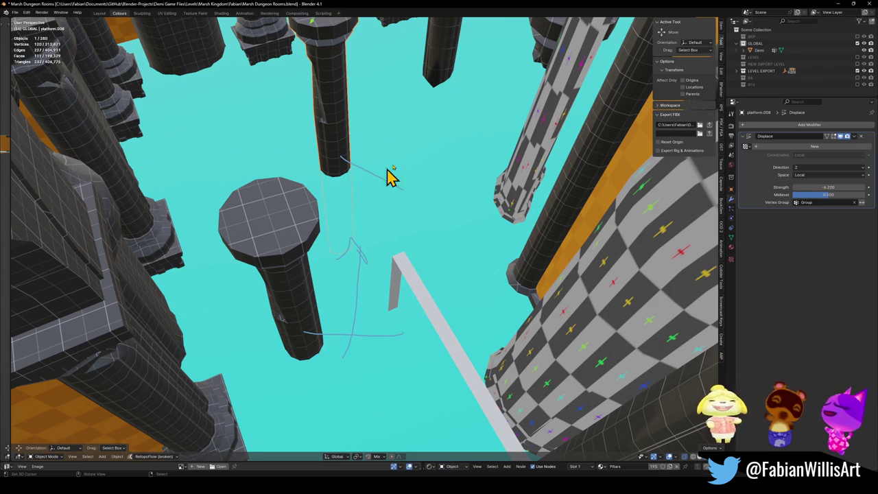
drag(419, 110, 398, 245)
click(417, 212)
Slide the tall pillar to a new spot with its height held fixed
key(g)
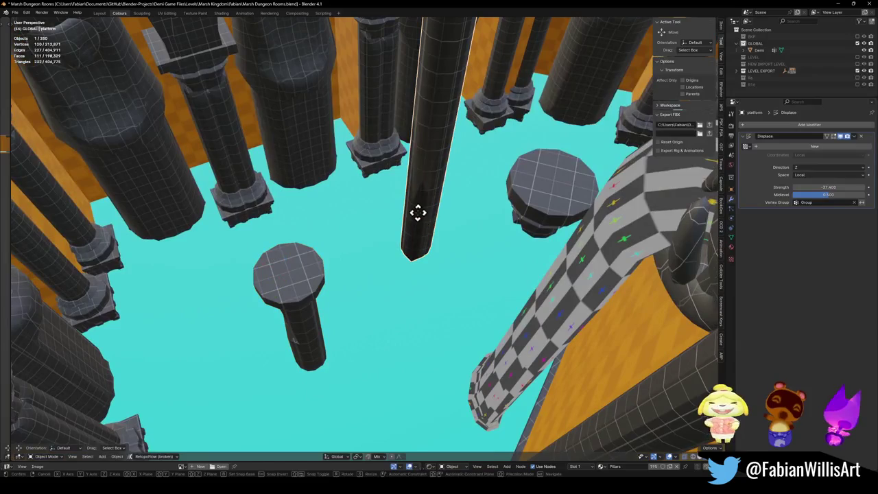
click(582, 392)
mouse_move(582, 392)
mouse_down()
mouse_move(453, 89)
mouse_move(449, 175)
mouse_move(457, 172)
mouse_move(433, 247)
mouse_up()
key(g)
key(shift+z)
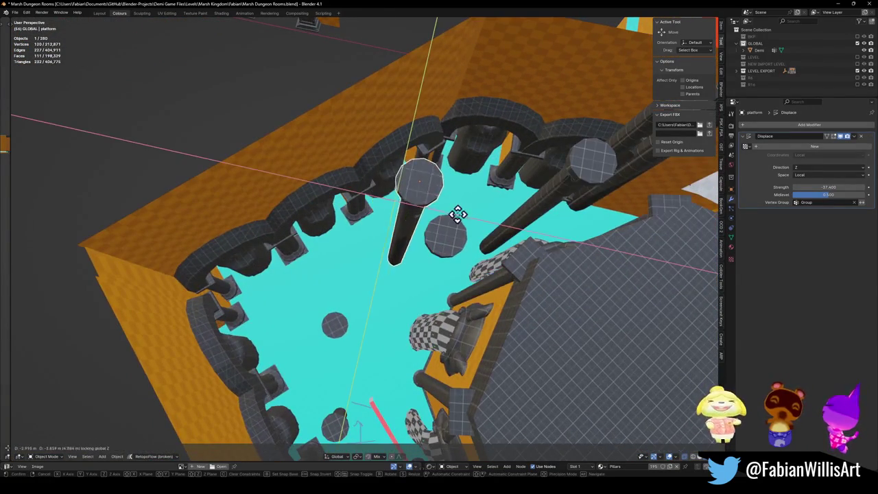
click(468, 210)
mouse_move(468, 210)
mouse_down()
mouse_move(392, 386)
mouse_move(349, 306)
mouse_up()
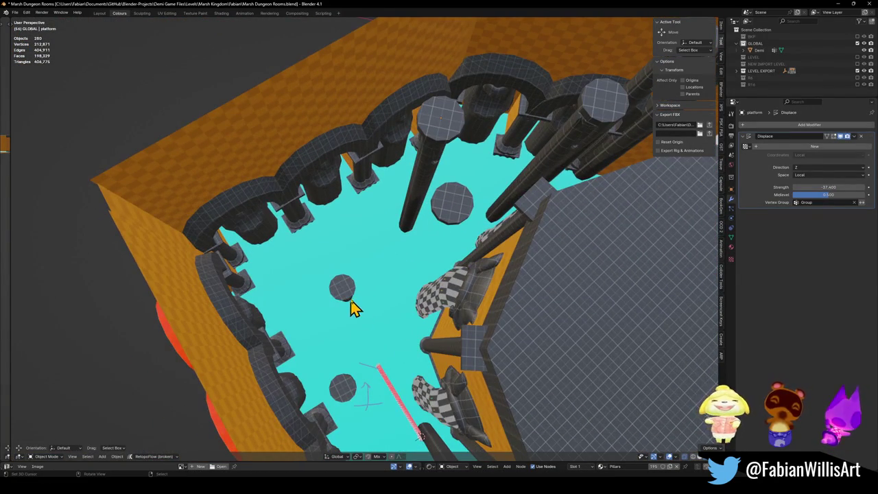
Snap Demi onto the pillar-top disc and spin it around its vertical axis
click(402, 418)
key(shift+s)
click(412, 298)
key(r)
key(z)
key(z)
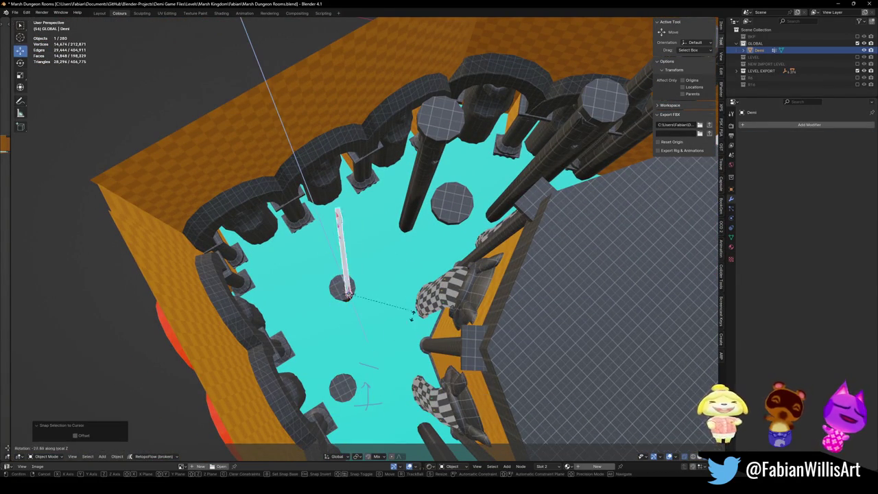
click(391, 357)
Tilt the plank up from the disc toward the pillar
mouse_move(391, 318)
mouse_down()
mouse_move(385, 294)
mouse_move(402, 313)
mouse_move(405, 288)
mouse_move(422, 313)
mouse_move(402, 337)
mouse_move(330, 293)
mouse_up()
click(330, 294)
key(r)
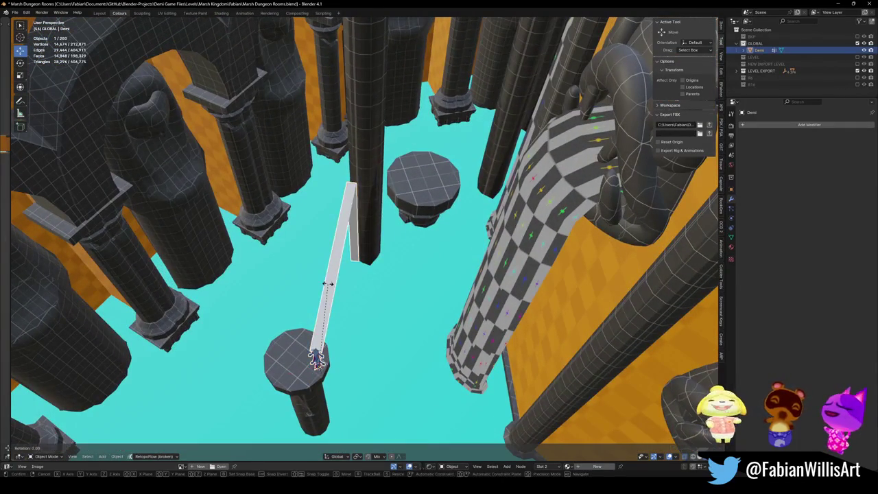
click(349, 298)
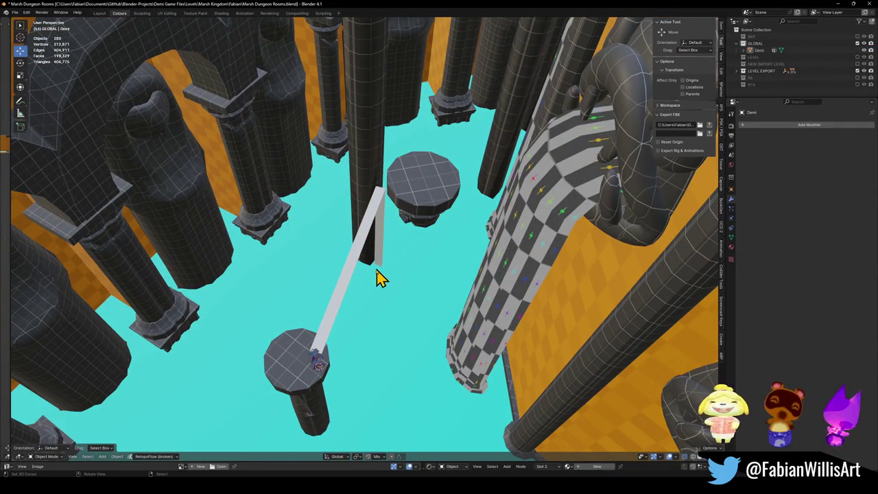
Save Marsh Dungeon Rooms.blend after checking the pillars and plank
mouse_move(364, 304)
mouse_down()
mouse_move(394, 309)
mouse_move(322, 265)
mouse_move(450, 264)
mouse_move(443, 269)
mouse_move(455, 281)
mouse_move(358, 293)
mouse_move(359, 274)
mouse_move(288, 263)
mouse_move(349, 364)
mouse_move(347, 336)
mouse_up()
key(ctrl+s)
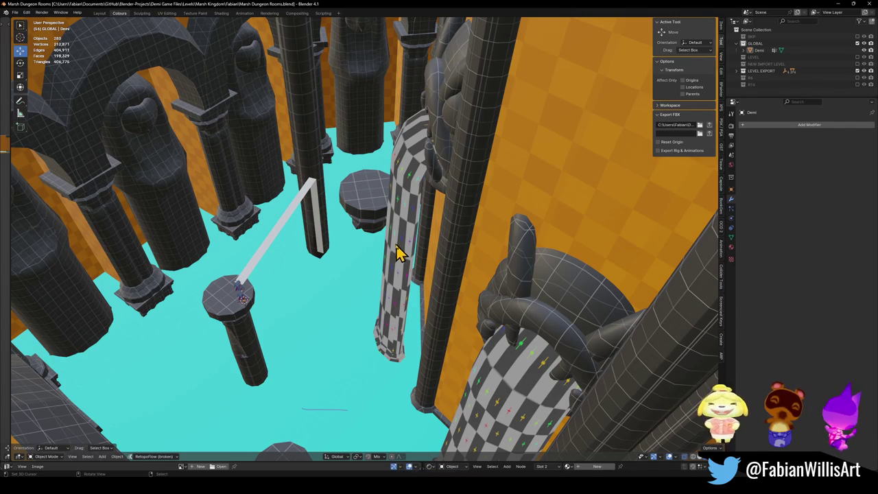
mouse_move(350, 193)
mouse_down()
mouse_move(392, 222)
mouse_move(394, 240)
mouse_move(363, 310)
mouse_move(374, 302)
mouse_move(389, 309)
mouse_move(374, 269)
mouse_move(357, 273)
mouse_move(373, 280)
mouse_move(388, 268)
mouse_move(382, 308)
mouse_up()
key(ctrl+s)
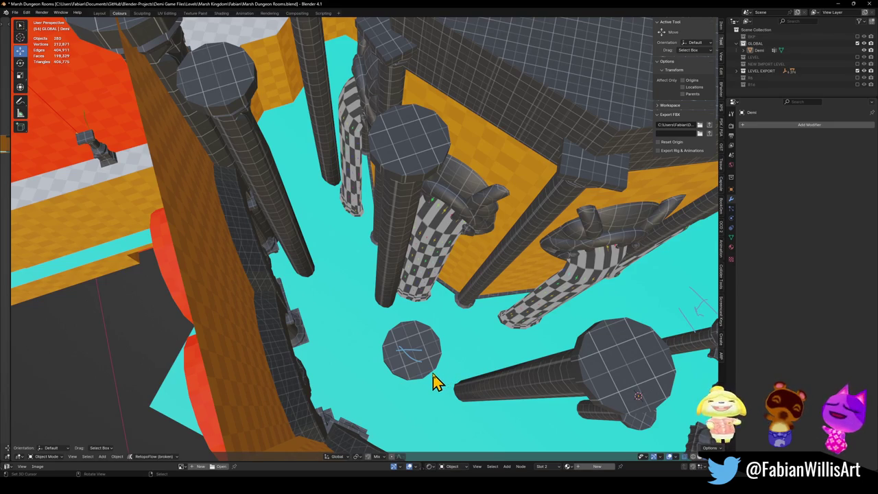
Inspect the dungeon floor from overhead and low angles, then enter walk navigation
mouse_move(471, 326)
mouse_down()
mouse_move(455, 291)
mouse_move(428, 280)
mouse_move(424, 287)
mouse_up()
mouse_move(240, 329)
mouse_down()
mouse_move(344, 368)
mouse_move(359, 254)
mouse_move(357, 272)
mouse_up()
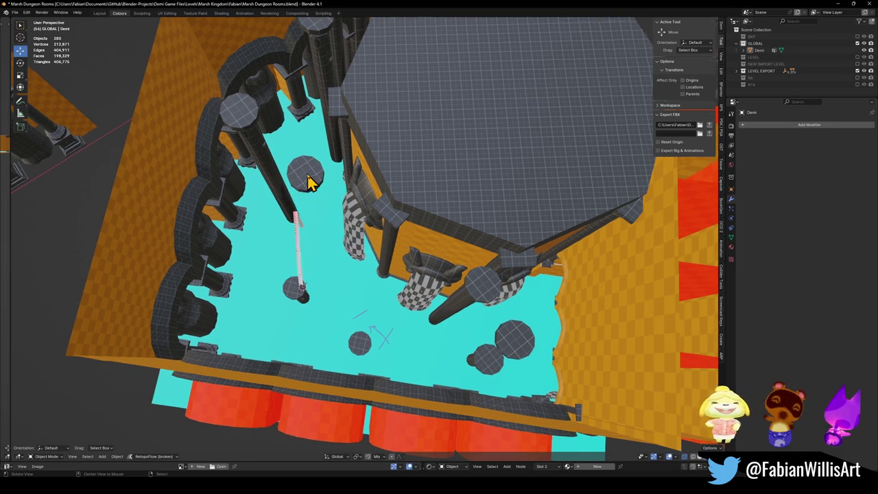
scroll(310, 181, up, 5)
mouse_move(433, 218)
mouse_down()
mouse_move(405, 220)
mouse_move(390, 169)
mouse_move(393, 180)
mouse_up()
mouse_move(377, 283)
mouse_down()
mouse_move(353, 194)
mouse_move(313, 196)
mouse_move(321, 191)
mouse_up()
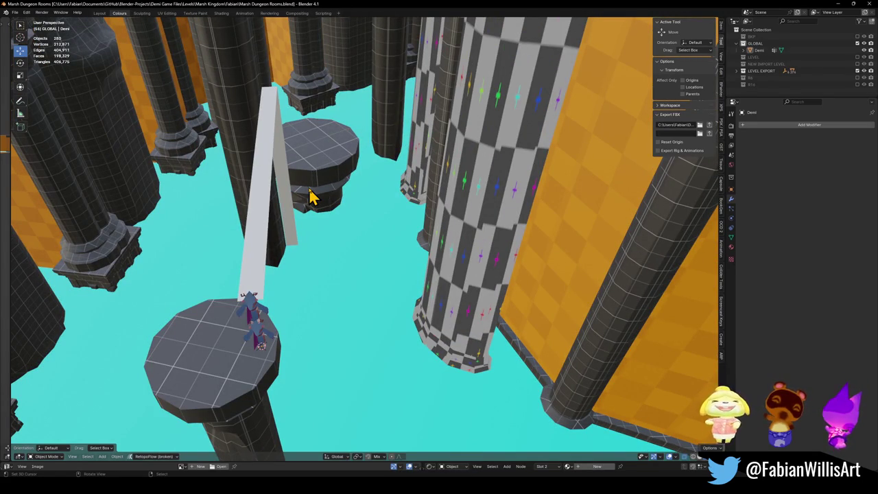
key(shift+grave)
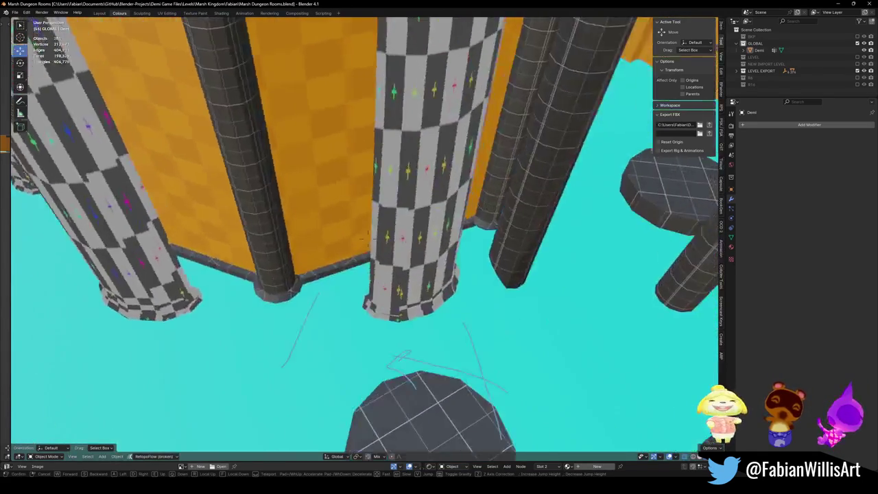
key(w)
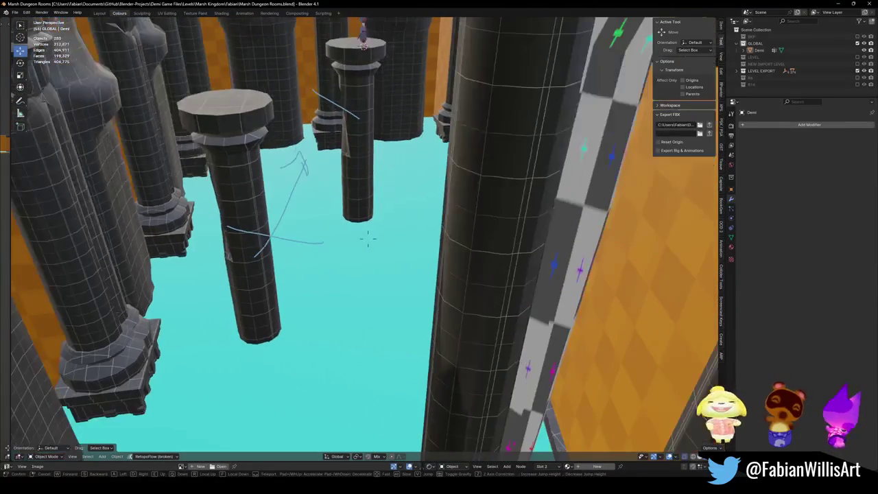
click(368, 238)
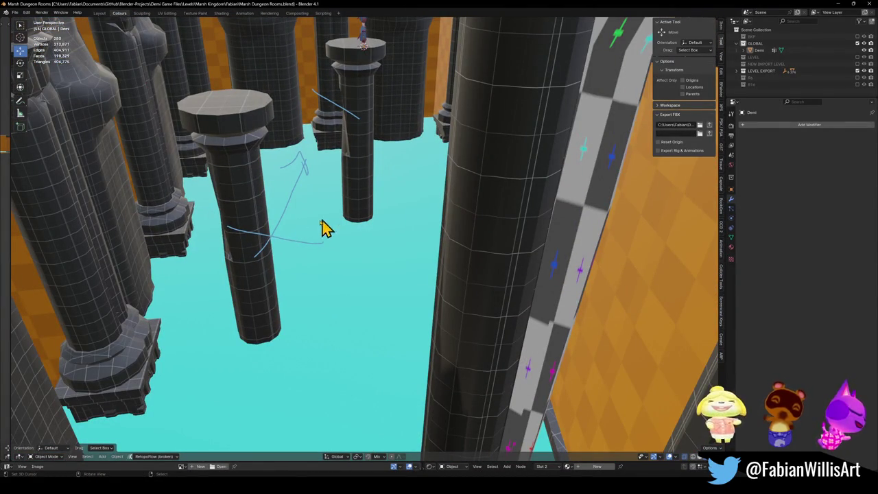
key(shift+grave)
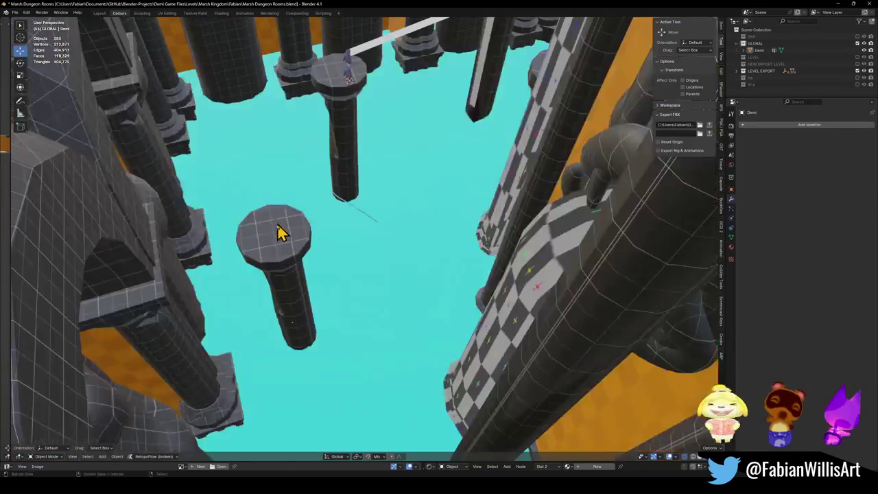
click(282, 231)
key(g)
key(z)
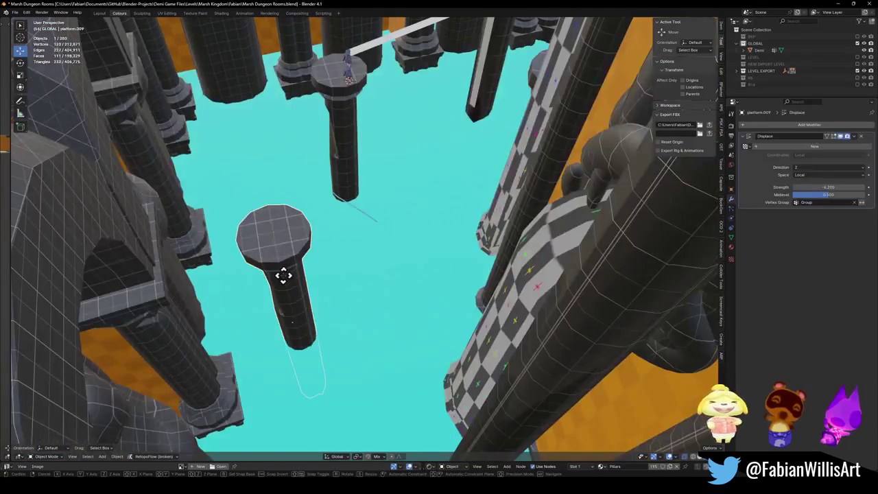
Confirm the pillar platform's raised height and fly among the pillars to check it
click(300, 219)
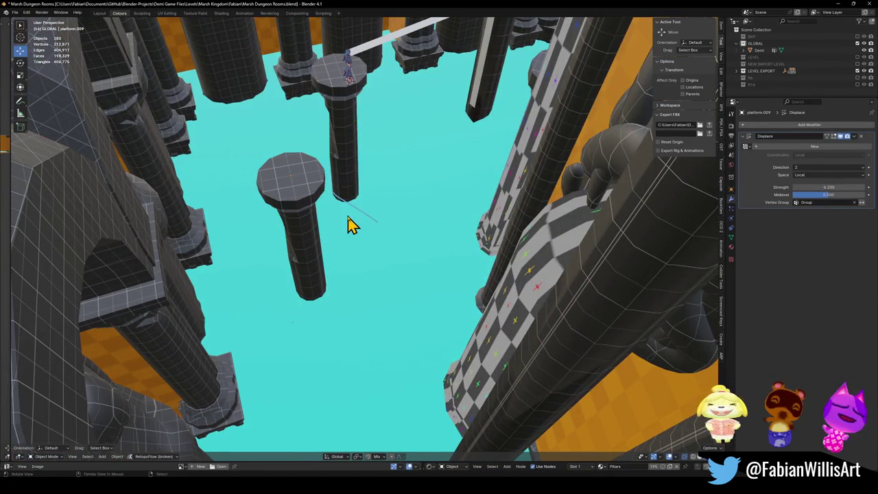
key(shift+grave)
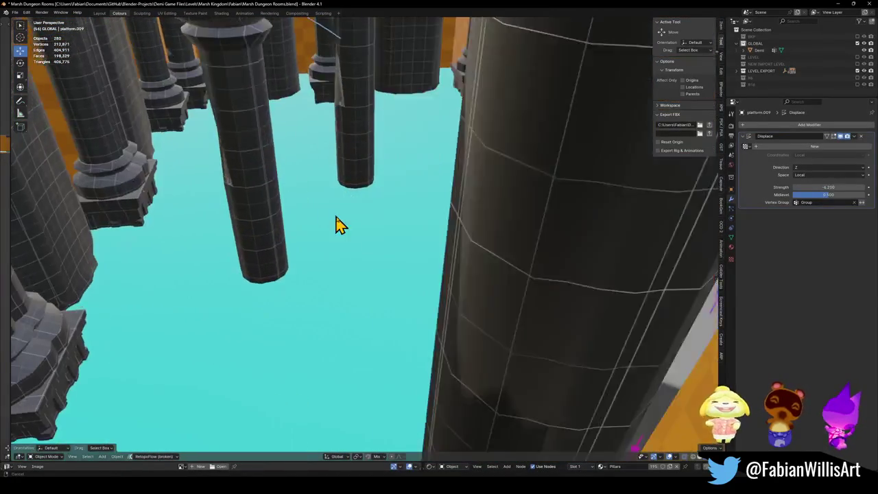
click(371, 295)
key(shift+grave)
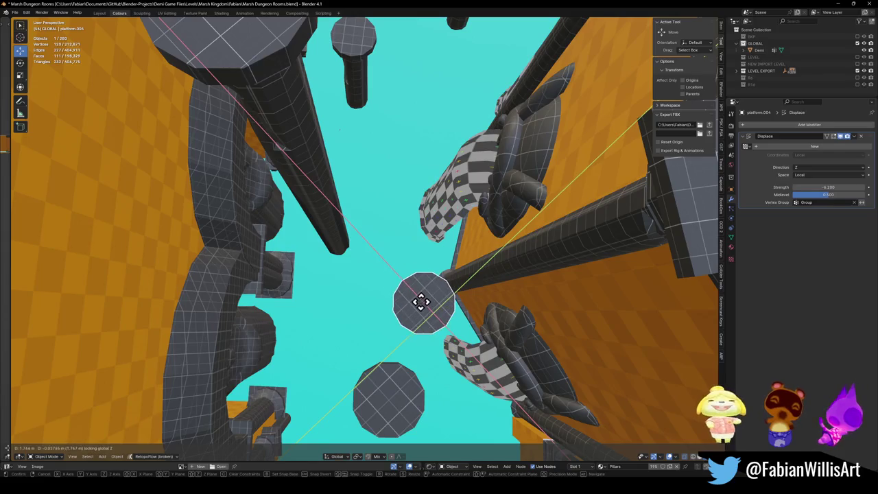
click(443, 312)
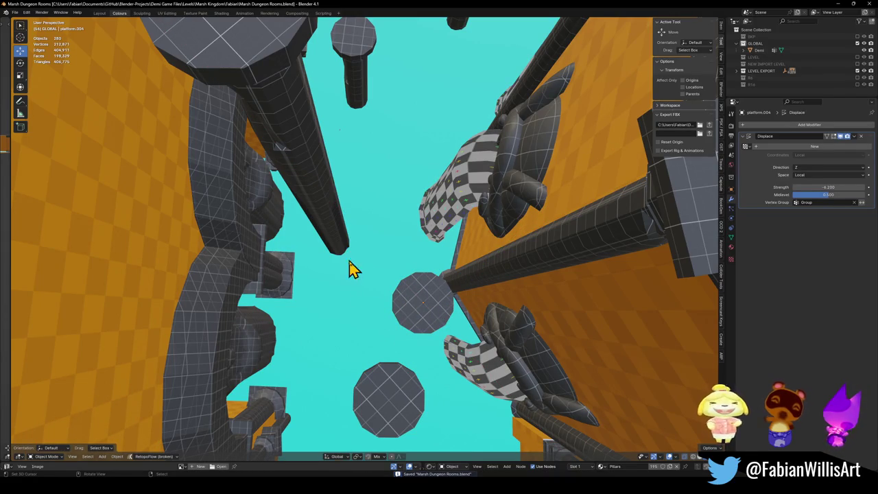
key(shift+grave)
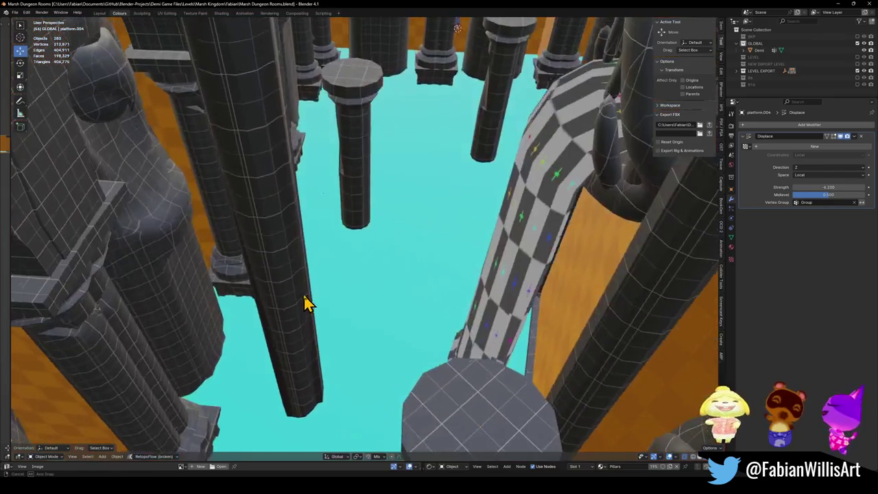
click(357, 253)
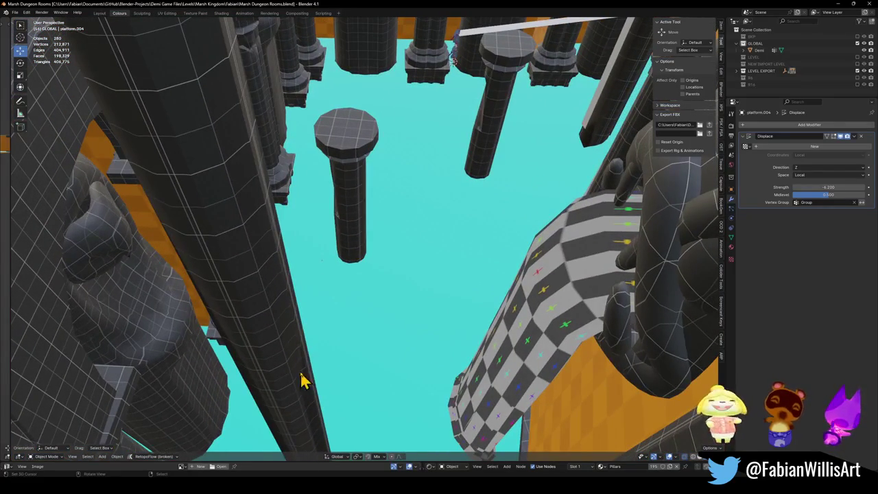
Delete the extra pillar platform seen from below
drag(379, 218, 343, 303)
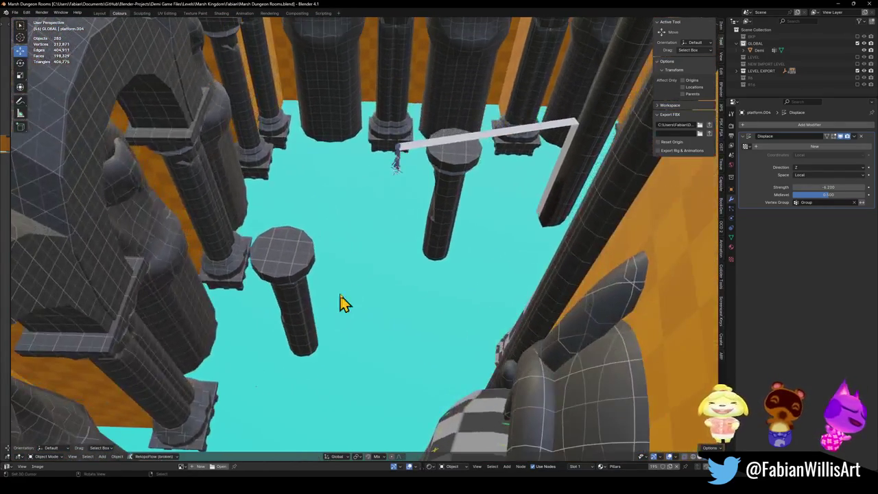
mouse_move(434, 218)
mouse_down()
mouse_move(433, 257)
mouse_move(313, 309)
mouse_move(341, 281)
mouse_move(332, 276)
mouse_move(457, 206)
mouse_move(386, 348)
mouse_move(394, 304)
mouse_move(385, 280)
mouse_up()
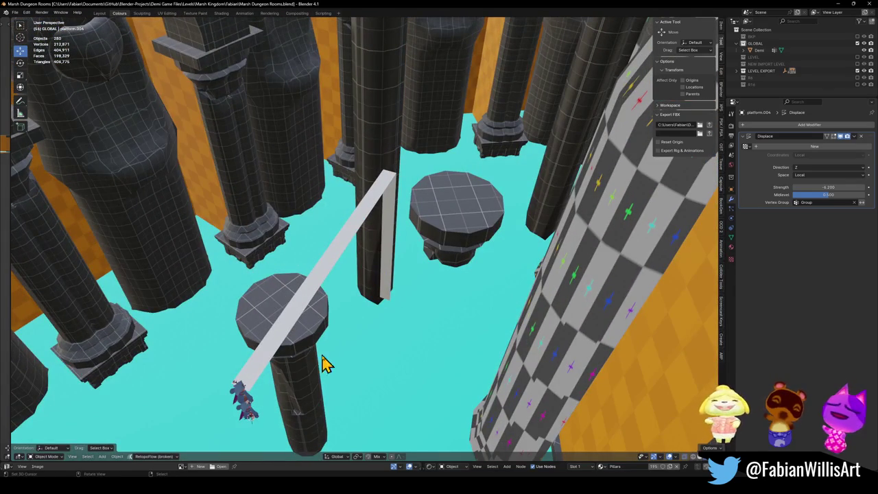
mouse_move(318, 391)
mouse_down()
mouse_move(349, 339)
mouse_move(343, 298)
mouse_move(366, 196)
mouse_move(410, 154)
mouse_move(391, 257)
mouse_move(410, 251)
mouse_move(369, 254)
mouse_move(416, 198)
mouse_move(369, 222)
mouse_move(408, 229)
mouse_move(386, 252)
mouse_move(401, 199)
mouse_move(439, 199)
mouse_up()
click(368, 254)
key(Delete)
Lift the lower small platform higher and begin raising the tall pillar along Z
mouse_move(333, 309)
mouse_down()
mouse_move(345, 238)
mouse_move(352, 249)
mouse_up()
mouse_move(367, 280)
mouse_down()
mouse_move(345, 249)
mouse_move(361, 255)
mouse_move(372, 240)
mouse_move(378, 252)
mouse_move(363, 268)
mouse_up()
click(363, 268)
key(g)
key(shift+z)
Set the tall pillar's new height, then test-duplicate a platform and delete the copy
click(379, 235)
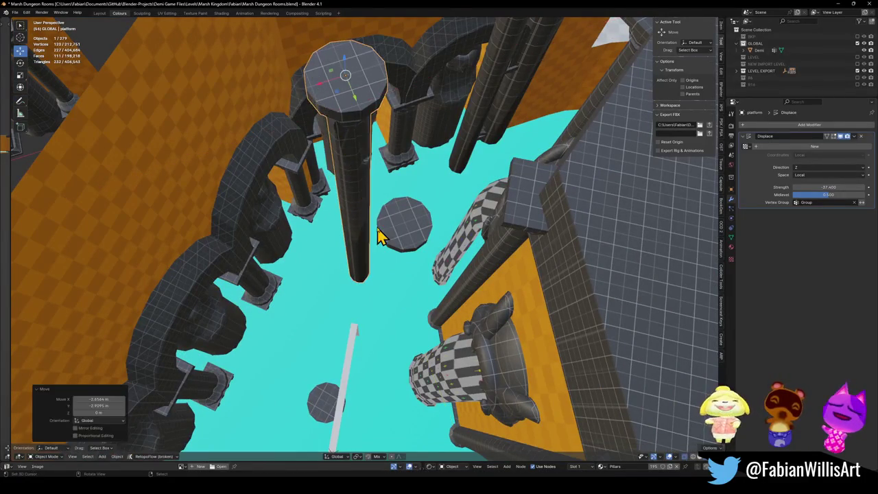
drag(394, 237, 433, 263)
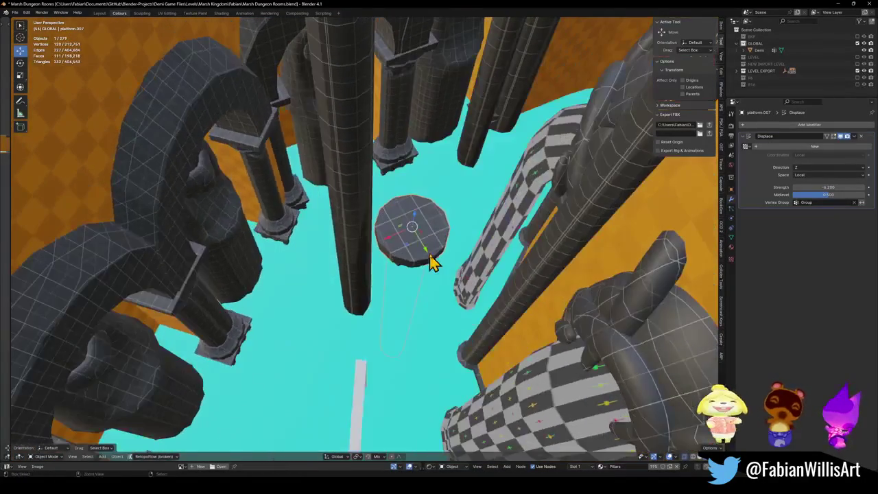
key(shift+d)
click(427, 271)
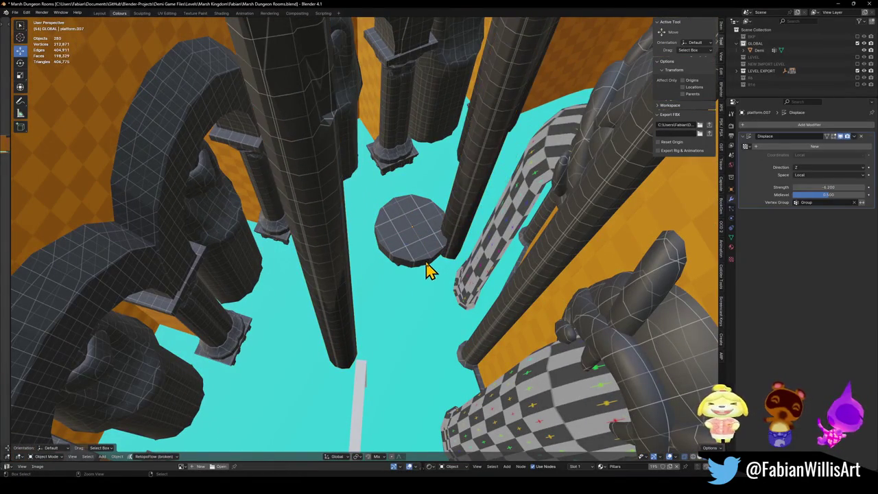
key(Delete)
Move platform.006 vertically, delete it, and save the blend file
mouse_move(435, 278)
mouse_down()
mouse_move(421, 245)
mouse_move(436, 231)
mouse_move(439, 253)
mouse_move(414, 304)
mouse_up()
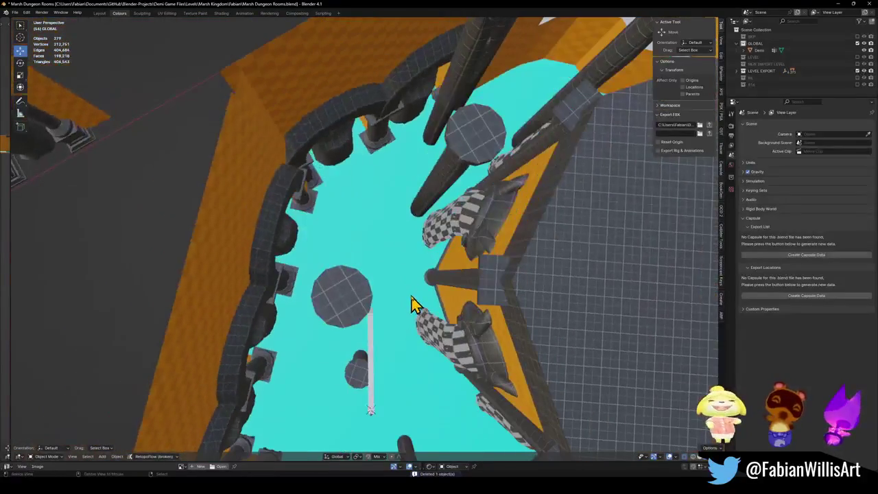
click(369, 365)
key(g)
key(shift+z)
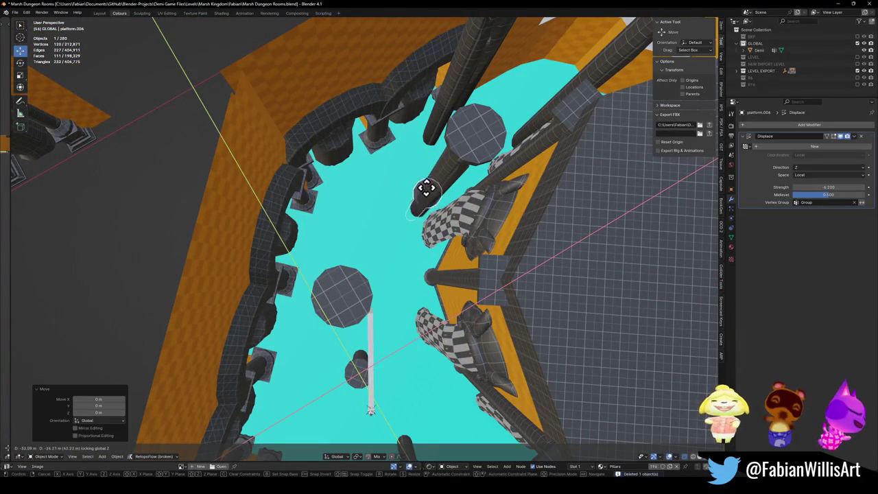
click(426, 188)
key(Delete)
mouse_move(415, 222)
mouse_down()
mouse_move(412, 194)
mouse_move(446, 219)
mouse_move(428, 208)
mouse_move(434, 242)
mouse_move(455, 221)
mouse_move(455, 208)
mouse_move(447, 249)
mouse_move(405, 317)
mouse_move(414, 305)
mouse_up()
key(ctrl+s)
Duplicate platform.007 twice, placing a copy on the pillar tip
click(414, 305)
key(shift+d)
click(412, 206)
drag(412, 206, 330, 349)
key(shift+d)
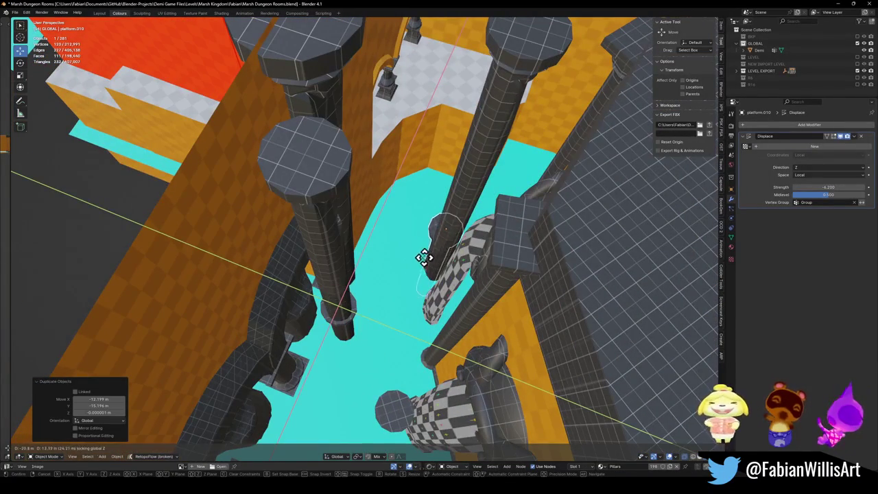
click(421, 269)
key(KP_Decimal)
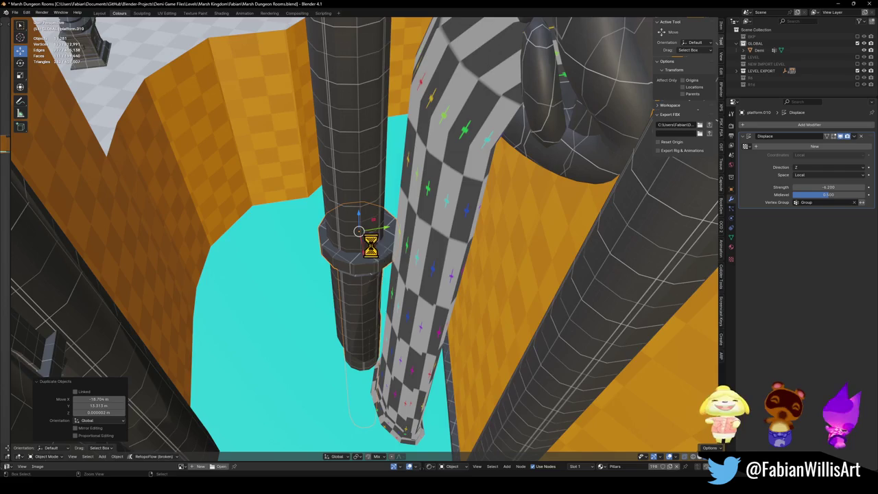
Select the two duplicate objects and delete them
drag(371, 246, 382, 249)
scroll(387, 235, down, 10)
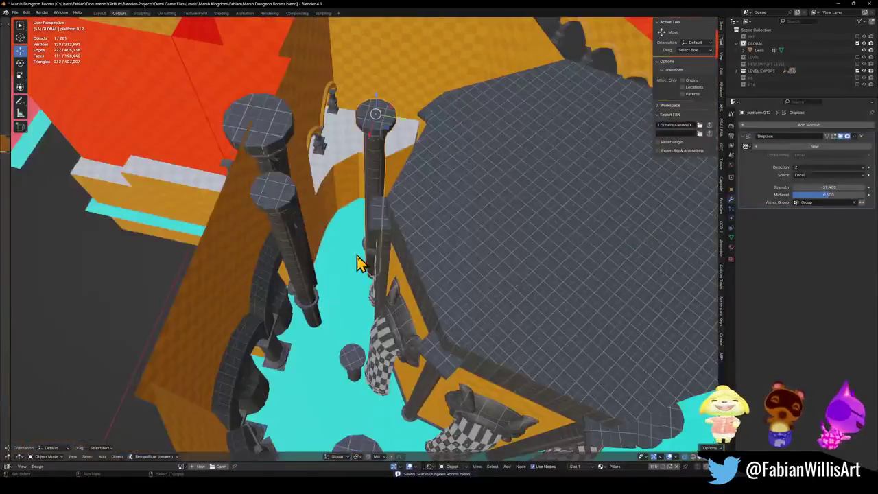
shift+click(324, 257)
mouse_move(325, 257)
mouse_down()
mouse_move(334, 259)
mouse_move(298, 286)
mouse_move(357, 212)
mouse_move(376, 260)
mouse_move(366, 240)
mouse_up()
key(Delete)
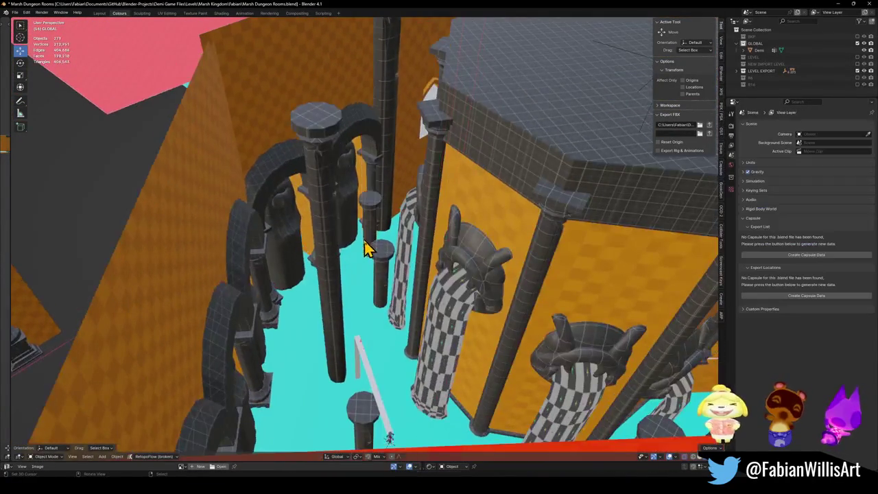
Fly through the pillars to a level view of the platforms
scroll(366, 249, up, 6)
mouse_move(402, 266)
mouse_down()
mouse_move(412, 284)
mouse_move(398, 255)
mouse_move(387, 276)
mouse_move(412, 240)
mouse_move(389, 255)
mouse_move(390, 248)
mouse_move(401, 255)
mouse_move(392, 280)
mouse_move(406, 282)
mouse_move(405, 260)
mouse_move(400, 280)
mouse_up()
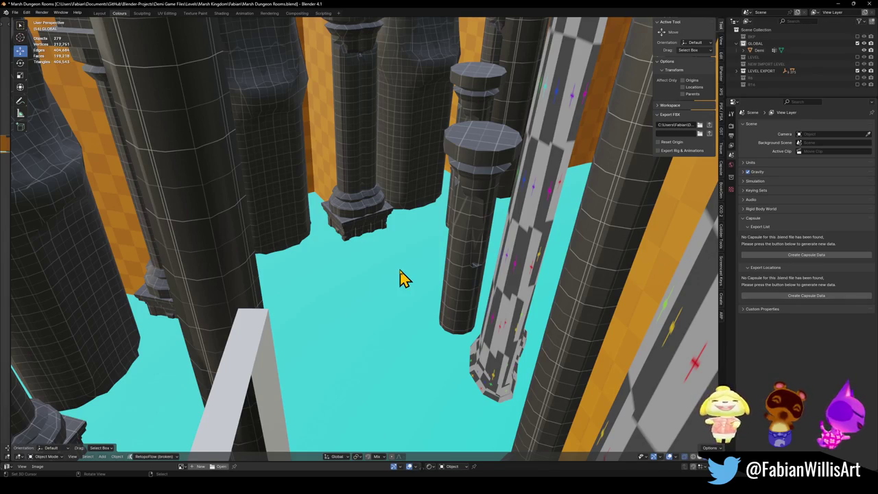
mouse_move(404, 278)
mouse_down()
mouse_move(378, 275)
mouse_move(373, 288)
mouse_move(395, 229)
mouse_move(368, 239)
mouse_up()
click(368, 239)
Adjust the heights of platform.008 and platform along Z, then save the file
click(347, 176)
key(g)
key(shift+z)
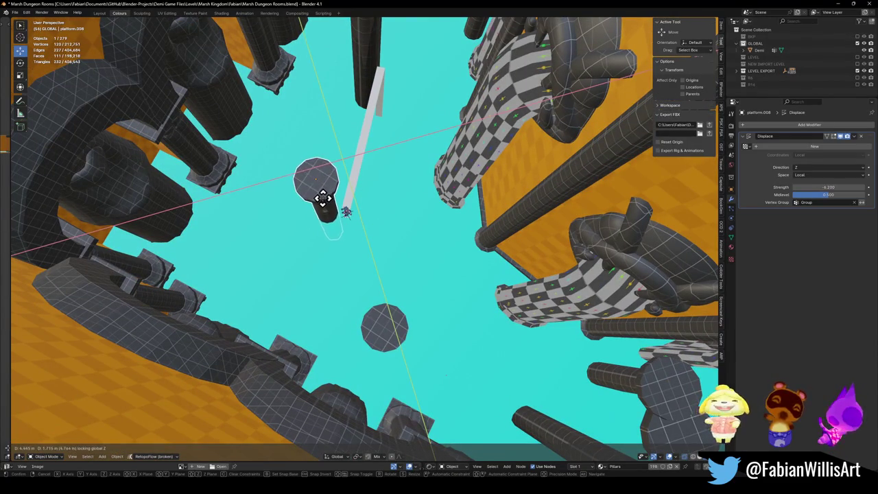
click(323, 198)
click(337, 220)
key(g)
key(shift+z)
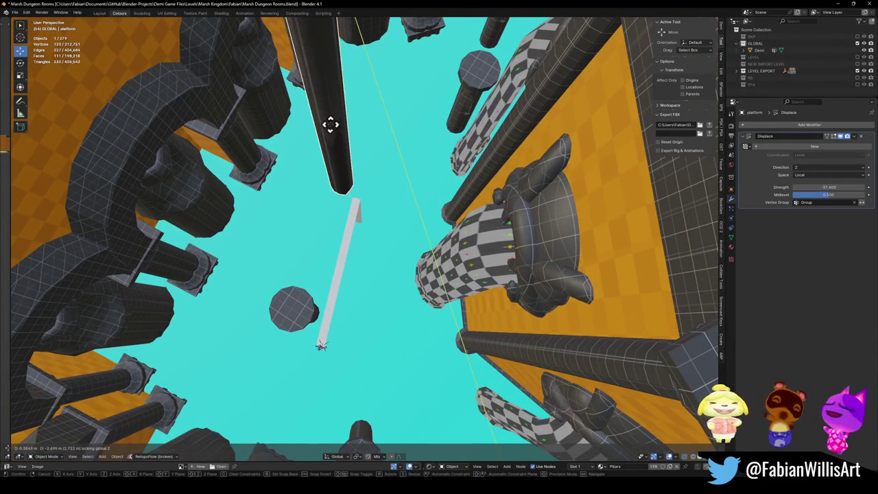
click(328, 115)
key(ctrl+s)
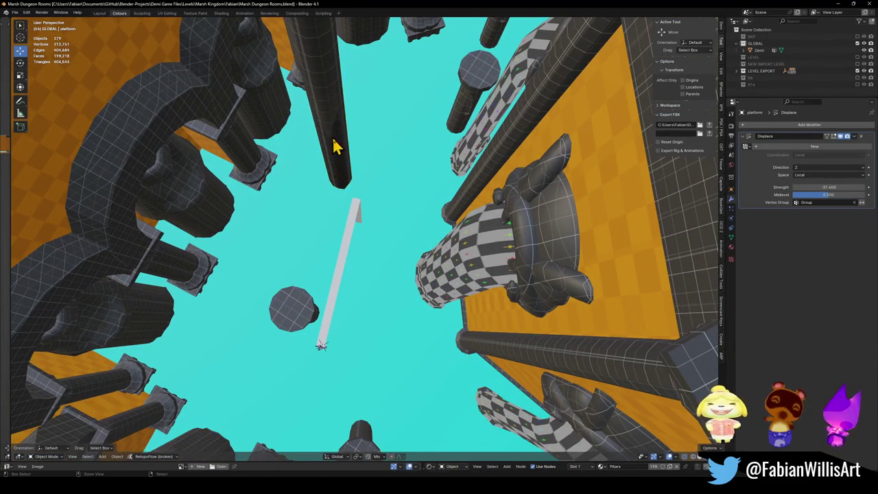
Adjust platform.010's height along Z and reveal the hidden objects
mouse_move(384, 211)
mouse_down()
mouse_move(365, 290)
mouse_move(445, 213)
mouse_move(377, 239)
mouse_move(412, 222)
mouse_move(447, 231)
mouse_move(420, 288)
mouse_move(427, 238)
mouse_move(417, 221)
mouse_up()
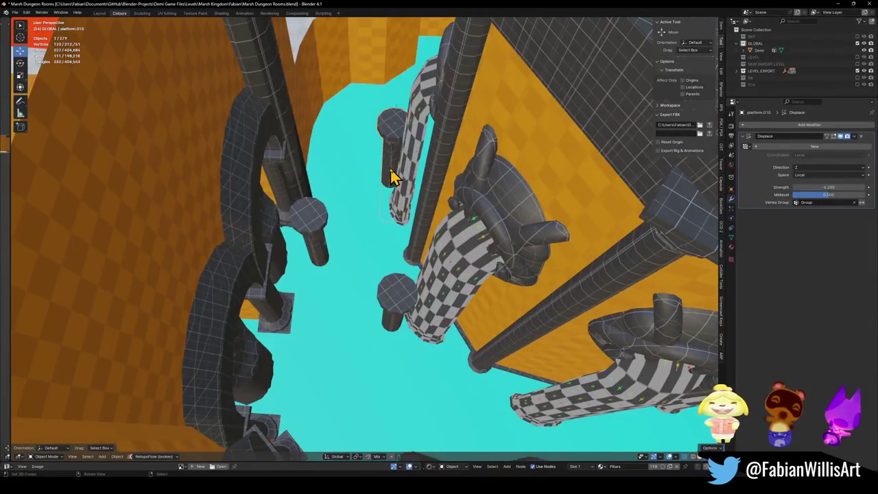
key(g)
key(shift+z)
click(381, 199)
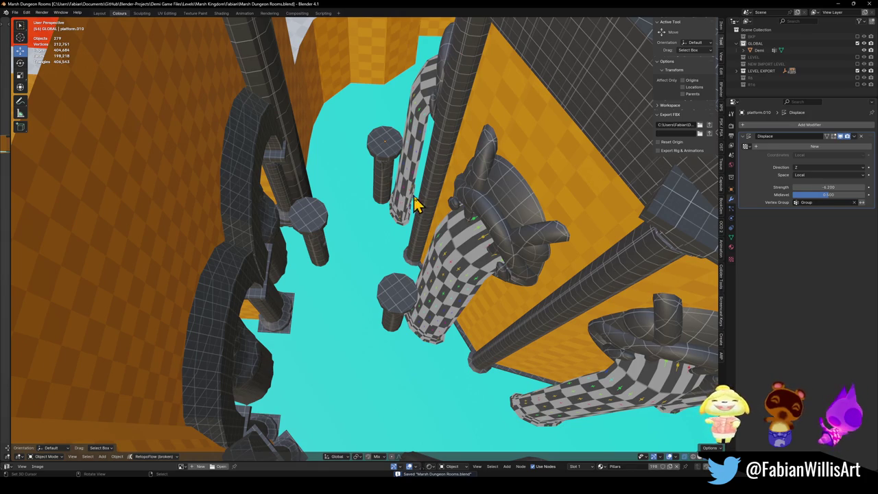
key(KP_Divide)
Unhide everything, isolate the platform in local view, and delete the two stray pillars
key(alt+h)
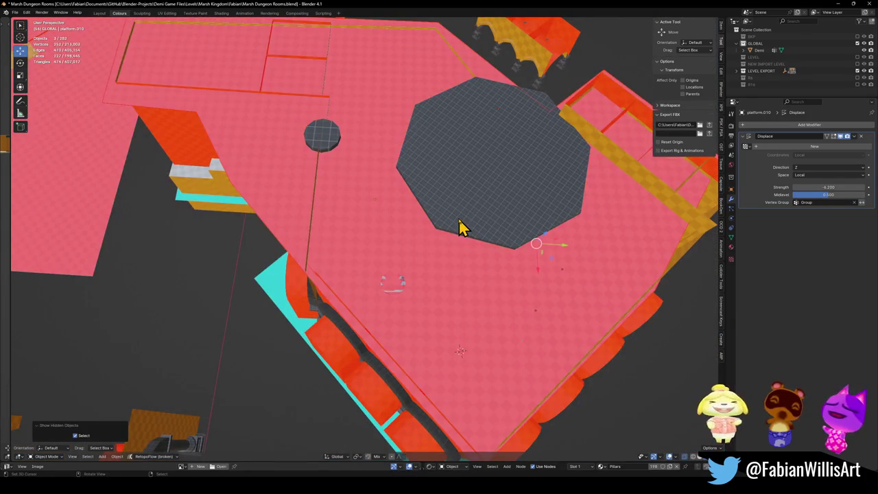
scroll(460, 252, down, 3)
key(KP_Divide)
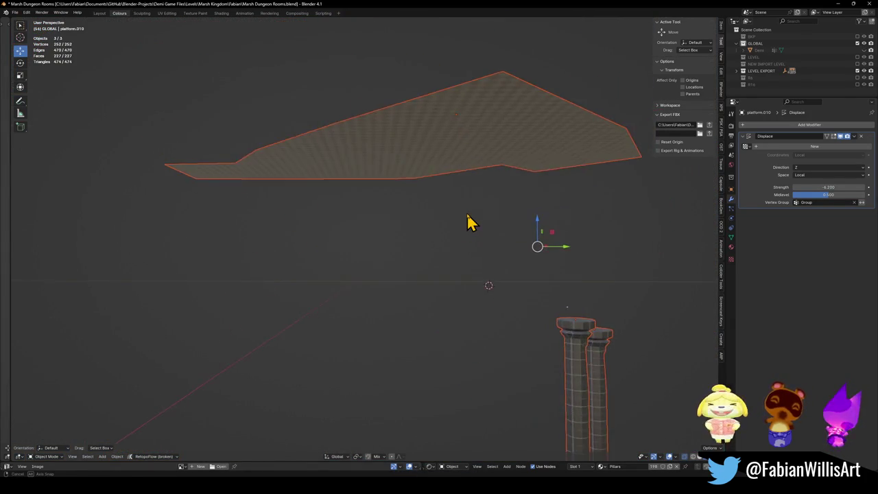
drag(513, 248, 515, 233)
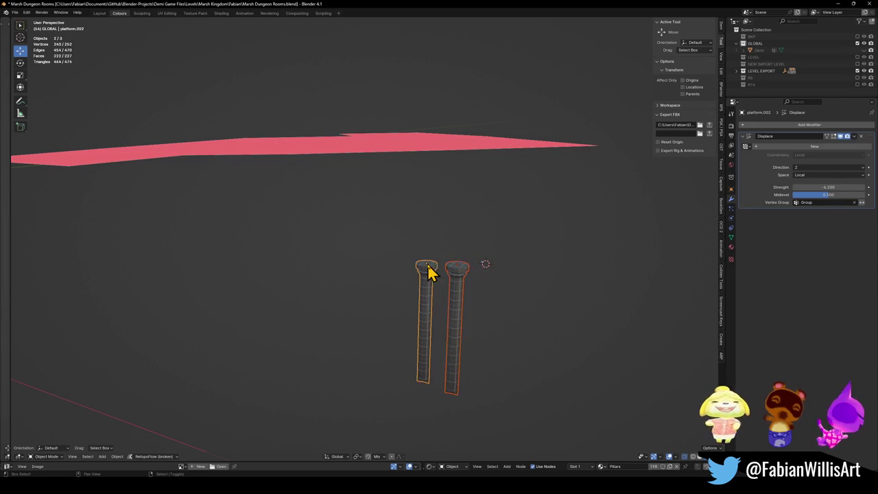
key(Delete)
key(KP_Divide)
Select the floor plane and pull back to view the whole level
scroll(432, 226, up, 5)
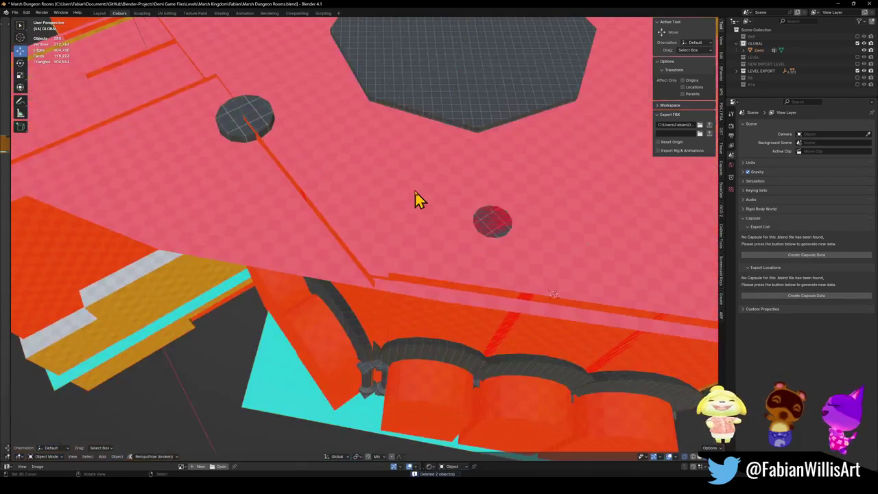
click(415, 195)
scroll(417, 200, down, 5)
mouse_move(418, 202)
mouse_down()
mouse_move(470, 245)
mouse_move(370, 256)
mouse_move(326, 250)
mouse_move(379, 250)
mouse_up()
scroll(377, 240, down, 8)
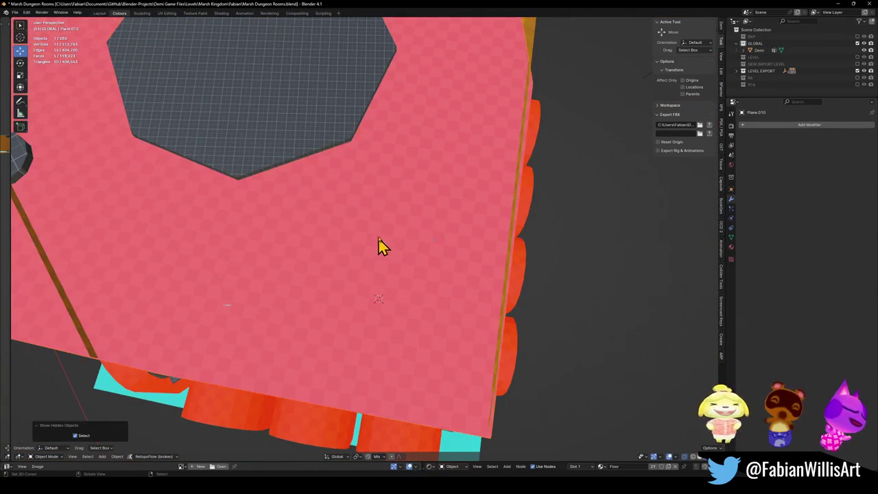
mouse_move(471, 226)
mouse_down()
mouse_move(400, 191)
mouse_move(439, 253)
mouse_move(286, 247)
mouse_move(304, 234)
mouse_up()
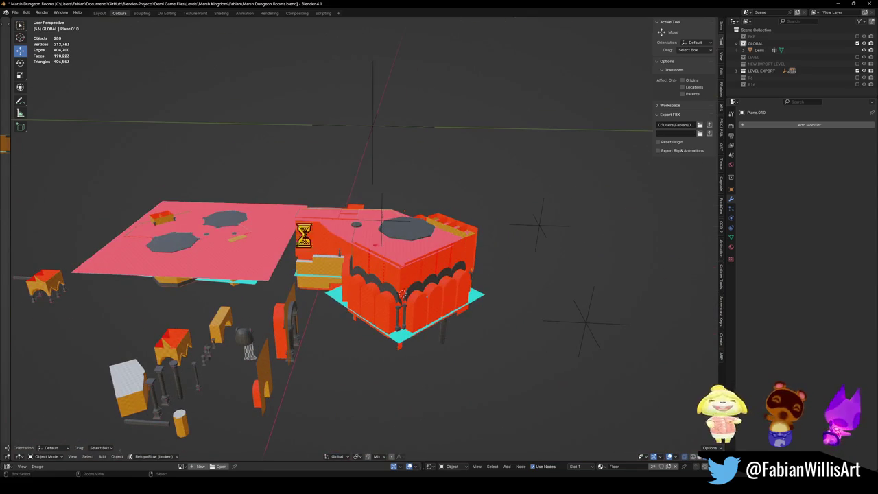
Export LEVEL_MarshDungeonBlockout as FBX with all objects selected, then switch to Unity
click(397, 136)
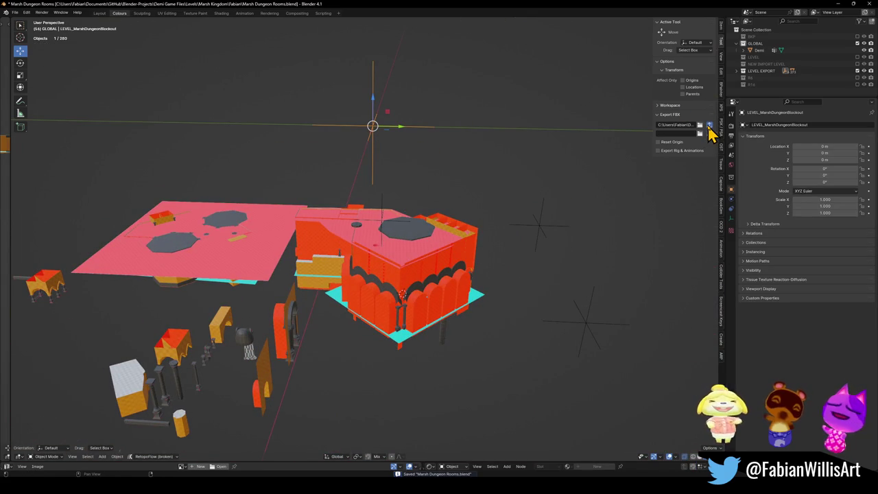
key(a)
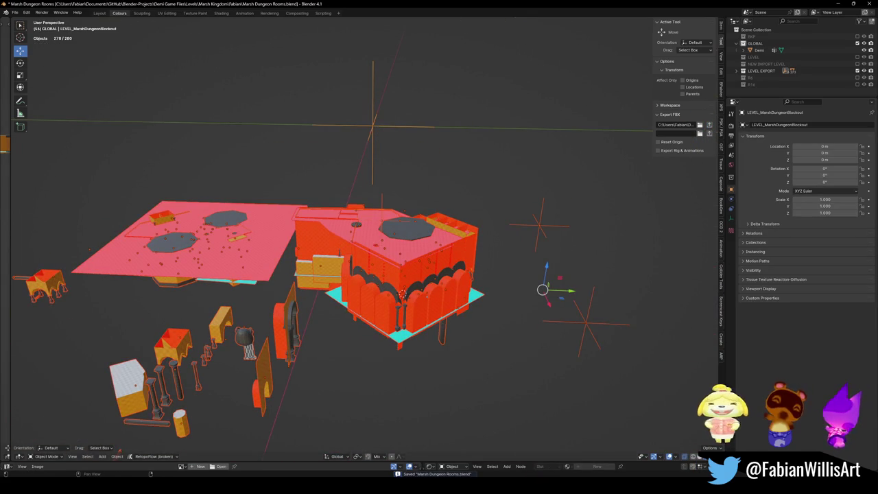
key(alt+Tab)
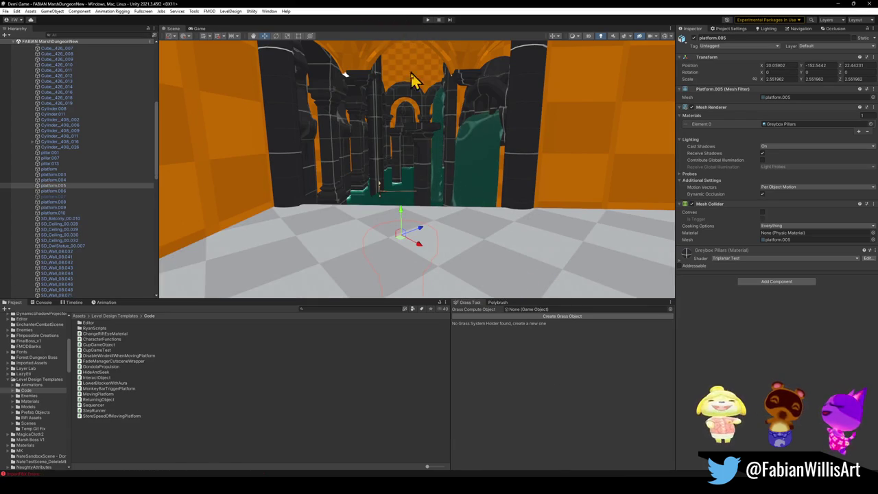
Frame the platform and move monkey bar SD_MonkeyBar_02 (31) up and left
key(f)
mouse_move(412, 186)
alt+mouse_down()
mouse_move(398, 202)
mouse_move(410, 183)
mouse_move(405, 231)
mouse_move(369, 251)
mouse_move(547, 275)
mouse_move(383, 266)
mouse_move(489, 234)
alt+mouse_up()
click(364, 261)
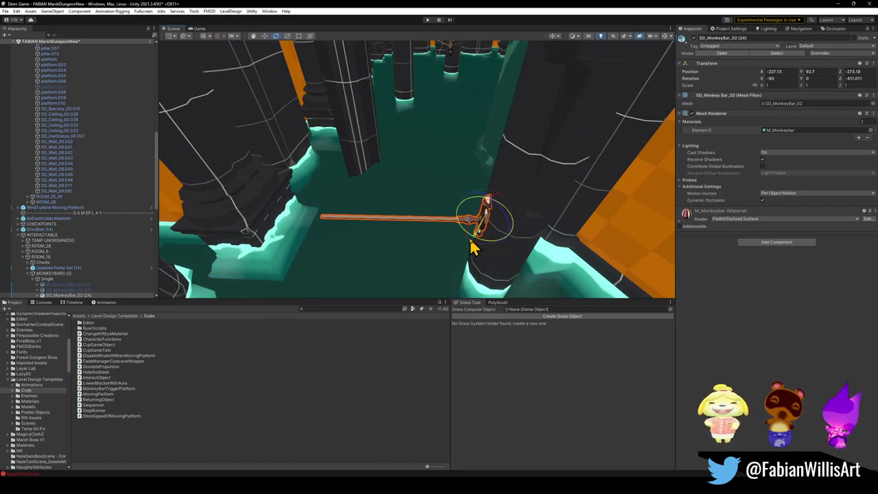
click(485, 231)
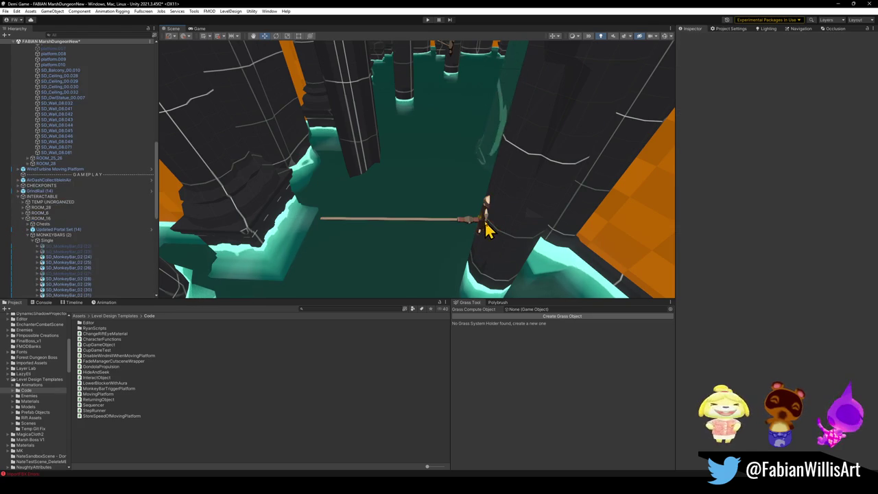
click(485, 230)
mouse_move(485, 231)
mouse_down()
mouse_move(420, 194)
mouse_move(383, 132)
mouse_up()
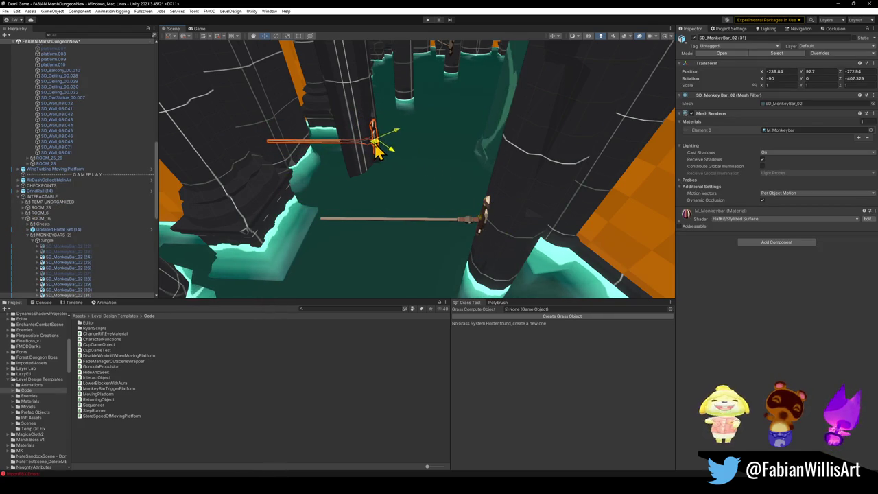
Rotate SD_MonkeyBar_02 (31) toward the right and nudge it slightly left
mouse_move(390, 165)
mouse_down()
mouse_move(445, 157)
mouse_move(429, 169)
mouse_move(420, 216)
mouse_move(388, 230)
mouse_up()
mouse_move(406, 249)
mouse_down()
mouse_move(526, 251)
mouse_move(555, 270)
mouse_move(551, 277)
mouse_up()
key(w)
mouse_move(385, 232)
mouse_down()
mouse_move(382, 216)
mouse_move(392, 241)
mouse_move(382, 247)
mouse_move(378, 235)
mouse_move(416, 196)
mouse_move(366, 173)
mouse_move(365, 216)
mouse_move(337, 222)
mouse_move(359, 231)
mouse_move(353, 261)
mouse_move(339, 192)
mouse_move(346, 192)
mouse_up()
key(e)
click(272, 442)
Raise SD_MonkeyBar_02 (31) slightly, then select SD_MonkeyBar_02 (24) for rotation
click(359, 179)
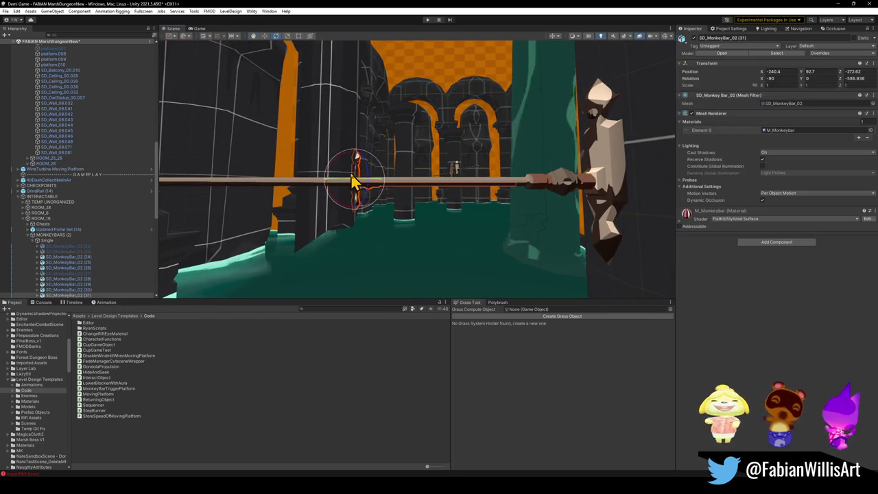
mouse_move(356, 160)
mouse_down()
mouse_move(366, 122)
mouse_move(394, 168)
mouse_move(365, 199)
mouse_move(414, 205)
mouse_move(428, 216)
mouse_move(430, 234)
mouse_move(416, 212)
mouse_move(382, 196)
mouse_move(371, 170)
mouse_move(382, 169)
mouse_up()
click(427, 210)
key(e)
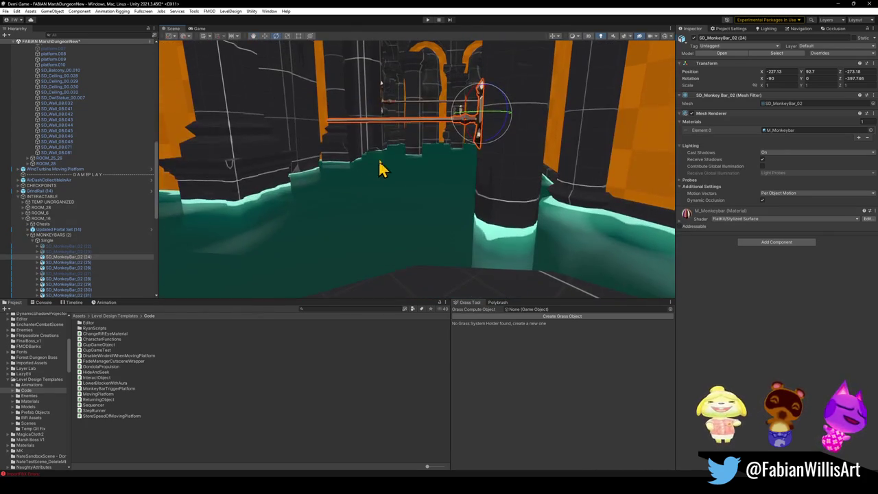
Lower both monkey bars together along Y with the move gizmo
key(w)
ctrl+click(383, 97)
drag(383, 85, 377, 95)
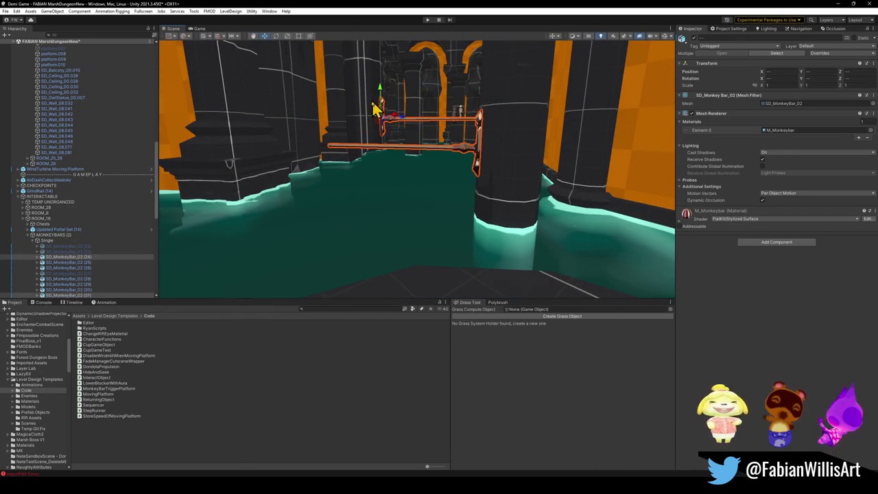
click(343, 448)
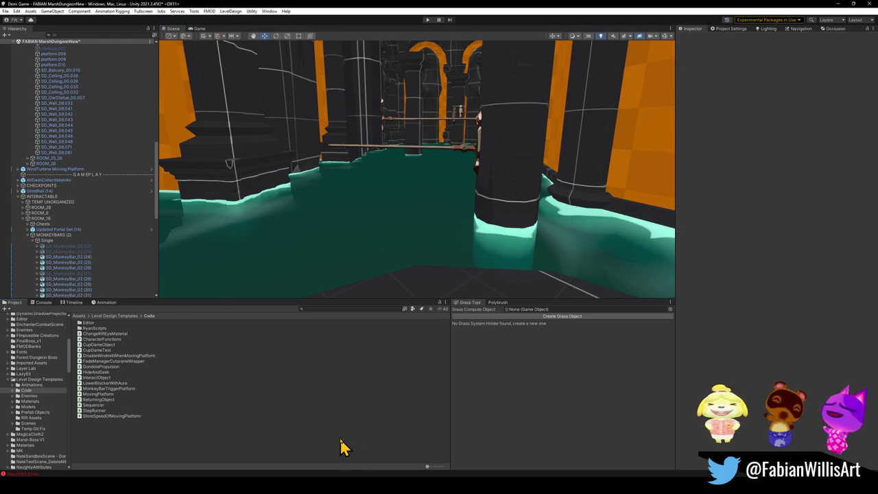
Fly over the water and move the Raise Water End sphere to the view centre
mouse_move(401, 174)
mouse_down()
mouse_move(392, 202)
mouse_move(449, 198)
mouse_move(429, 229)
mouse_move(447, 254)
mouse_move(475, 227)
mouse_move(610, 251)
mouse_move(592, 245)
mouse_up()
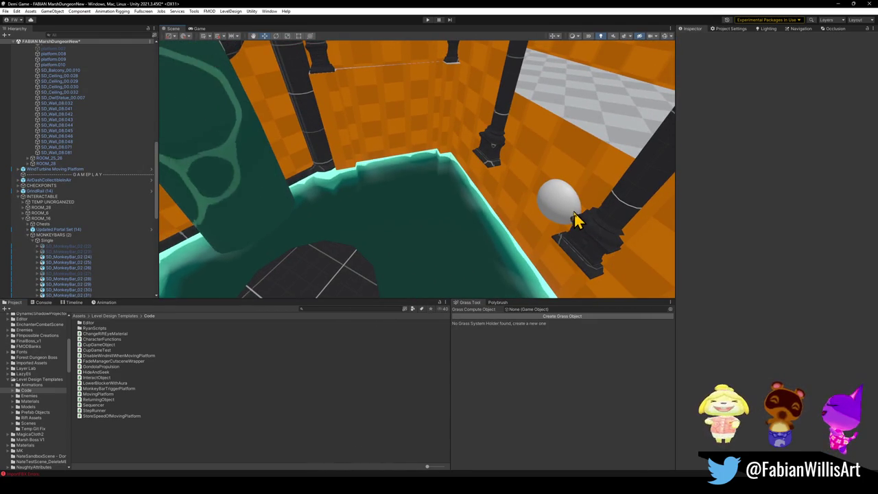
click(567, 213)
mouse_move(563, 216)
mouse_down()
mouse_move(560, 196)
mouse_move(373, 172)
mouse_move(391, 175)
mouse_move(337, 199)
mouse_move(374, 178)
mouse_move(418, 183)
mouse_move(391, 182)
mouse_move(409, 174)
mouse_move(371, 163)
mouse_move(408, 176)
mouse_move(389, 186)
mouse_move(412, 226)
mouse_move(410, 215)
mouse_move(541, 182)
mouse_move(555, 161)
mouse_move(478, 171)
mouse_move(486, 199)
mouse_move(466, 204)
mouse_up()
key(ctrl+alt+f)
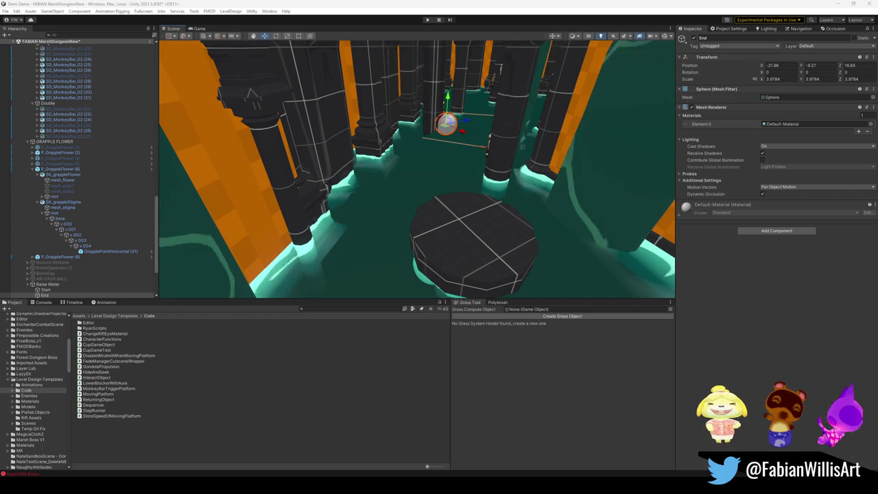
Relocate the Raise Water End sphere to about -23.37, -2.81, 16.78 above the monkey bar
mouse_move(404, 220)
mouse_down()
mouse_move(448, 176)
mouse_move(475, 172)
mouse_move(435, 182)
mouse_move(444, 196)
mouse_move(455, 190)
mouse_move(430, 252)
mouse_move(472, 193)
mouse_up()
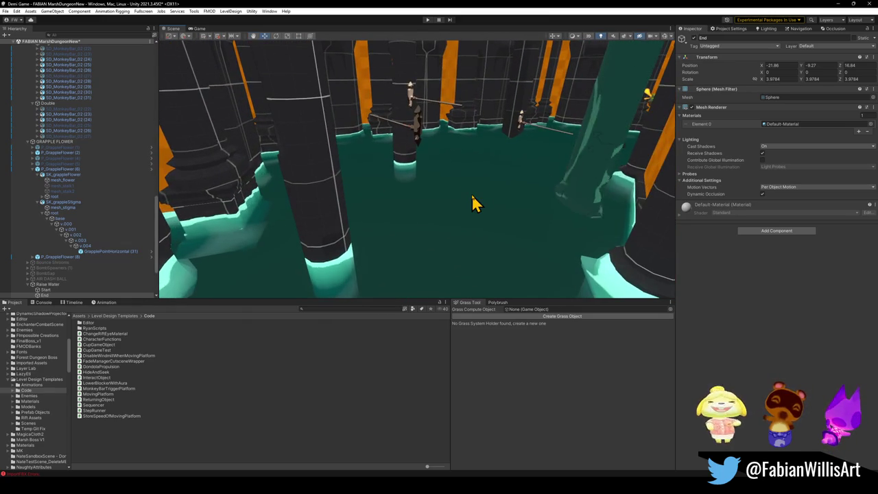
mouse_move(309, 216)
mouse_down()
mouse_move(484, 180)
mouse_move(496, 198)
mouse_move(402, 190)
mouse_move(499, 202)
mouse_move(549, 172)
mouse_move(570, 173)
mouse_move(543, 186)
mouse_up()
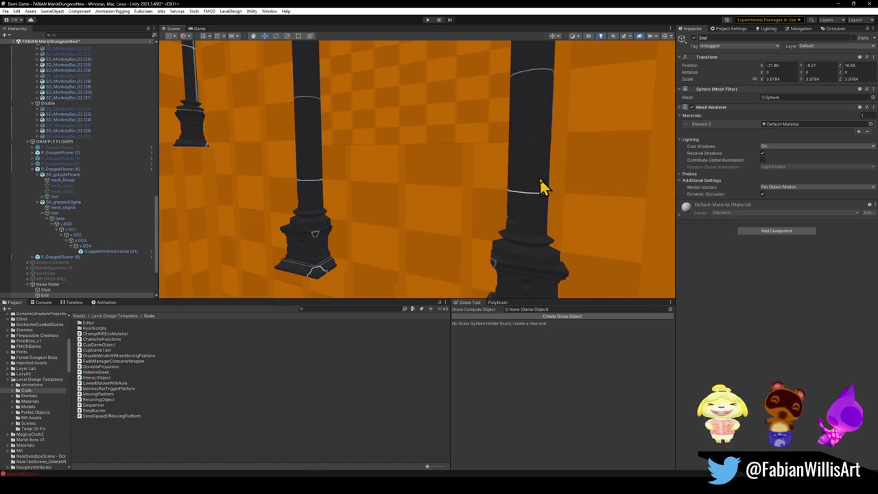
key(ctrl+alt+f)
mouse_move(420, 180)
mouse_down()
mouse_move(435, 212)
mouse_move(280, 198)
mouse_move(473, 200)
mouse_move(435, 187)
mouse_move(444, 175)
mouse_move(455, 194)
mouse_move(337, 190)
mouse_move(316, 202)
mouse_move(408, 174)
mouse_move(418, 177)
mouse_move(414, 231)
mouse_move(410, 218)
mouse_move(492, 244)
mouse_up()
Drag the Raise Water End sphere down along Y to about -5.2, under the monkey bars
click(484, 202)
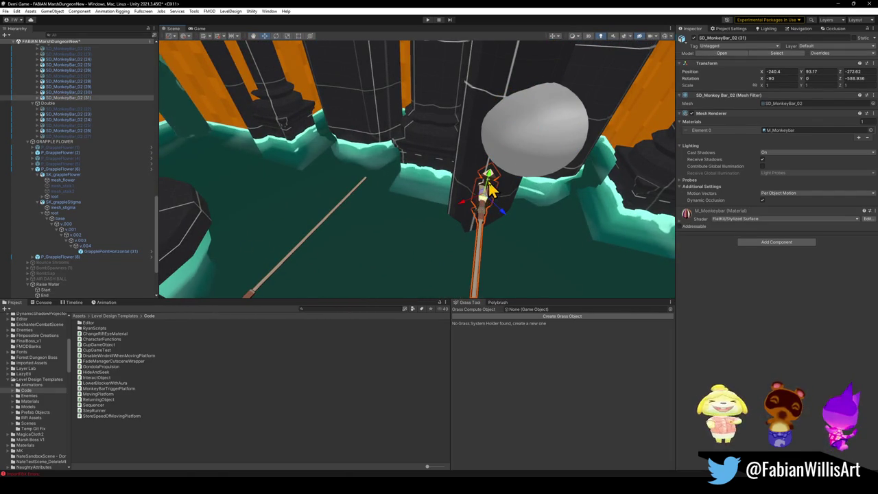
mouse_move(501, 104)
mouse_down()
mouse_move(549, 131)
mouse_move(627, 112)
mouse_move(563, 143)
mouse_move(490, 142)
mouse_move(418, 165)
mouse_up()
click(417, 165)
mouse_move(410, 118)
mouse_down()
mouse_move(406, 145)
mouse_move(421, 144)
mouse_move(414, 151)
mouse_move(473, 159)
mouse_move(447, 243)
mouse_move(496, 182)
mouse_move(435, 202)
mouse_move(433, 176)
mouse_move(445, 182)
mouse_move(432, 161)
mouse_move(432, 171)
mouse_up()
Select SD_MonkeyBar_02 (24) and inspect it among the flooded pillars from several angles
click(485, 229)
click(484, 227)
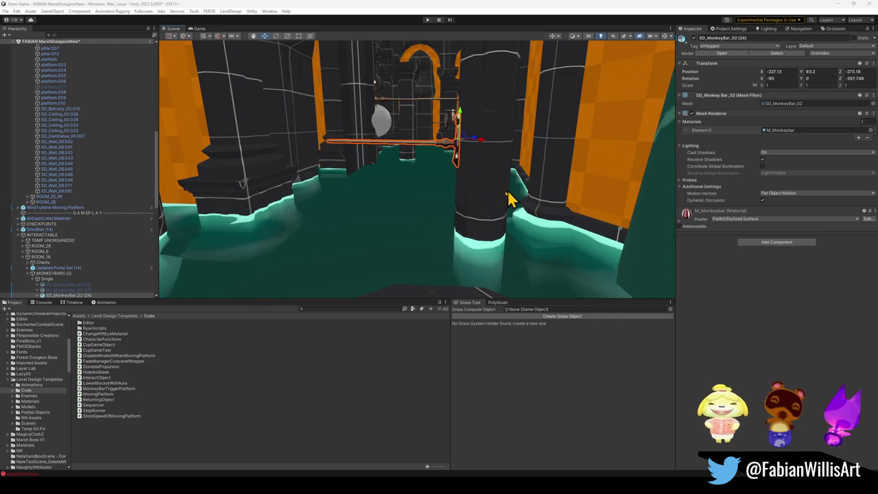
key(w)
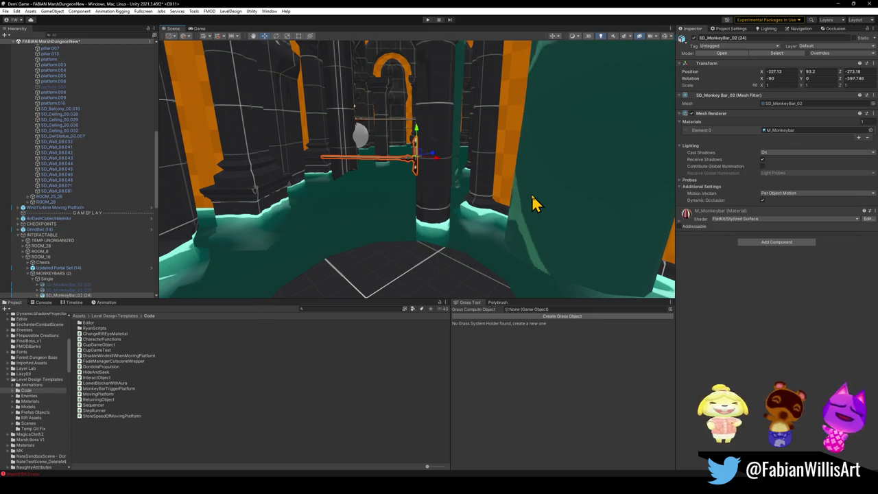
mouse_move(439, 171)
mouse_down()
mouse_move(423, 185)
mouse_move(444, 183)
mouse_move(443, 196)
mouse_move(431, 196)
mouse_move(488, 212)
mouse_move(424, 194)
mouse_move(529, 201)
mouse_up()
mouse_move(537, 199)
mouse_down()
mouse_move(460, 190)
mouse_move(464, 200)
mouse_up()
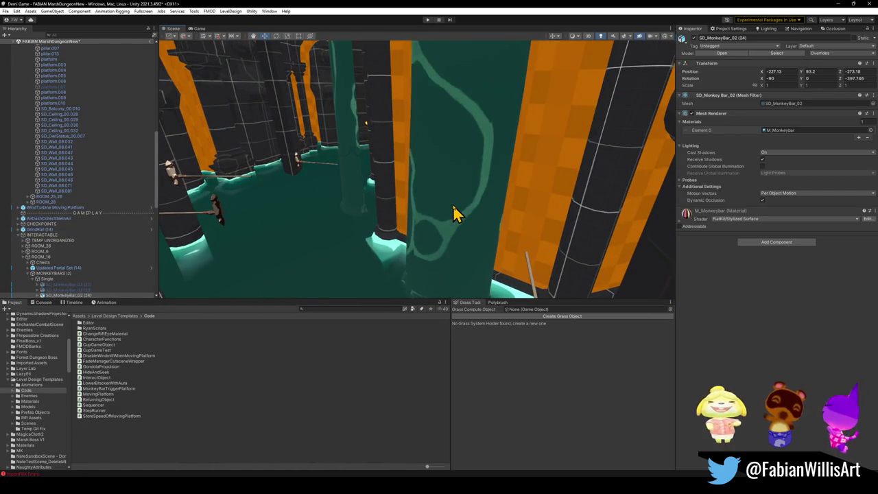
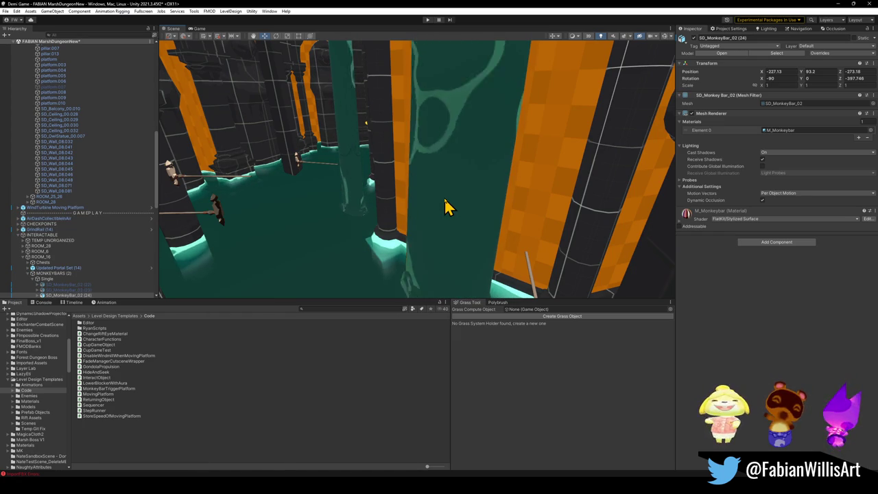
Orbit through the orange room to the pillars, placing SD_MonkeyBar_02 (24) at Z -399.758
mouse_move(453, 138)
mouse_down()
mouse_move(494, 161)
mouse_move(602, 150)
mouse_move(581, 137)
mouse_move(476, 139)
mouse_move(363, 163)
mouse_move(383, 141)
mouse_move(444, 151)
mouse_move(424, 180)
mouse_move(470, 183)
mouse_move(398, 188)
mouse_move(441, 192)
mouse_move(621, 100)
mouse_up()
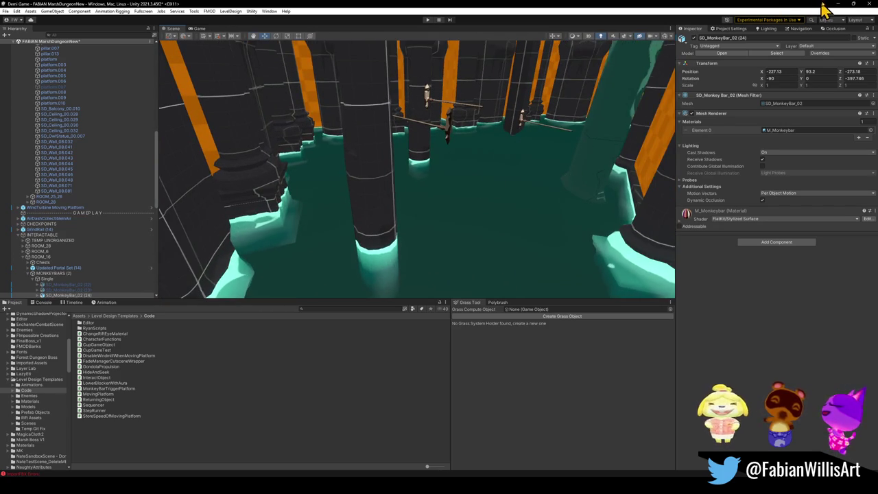
mouse_move(659, 164)
mouse_down()
mouse_move(687, 181)
mouse_move(612, 133)
mouse_move(501, 139)
mouse_move(483, 144)
mouse_move(477, 166)
mouse_up()
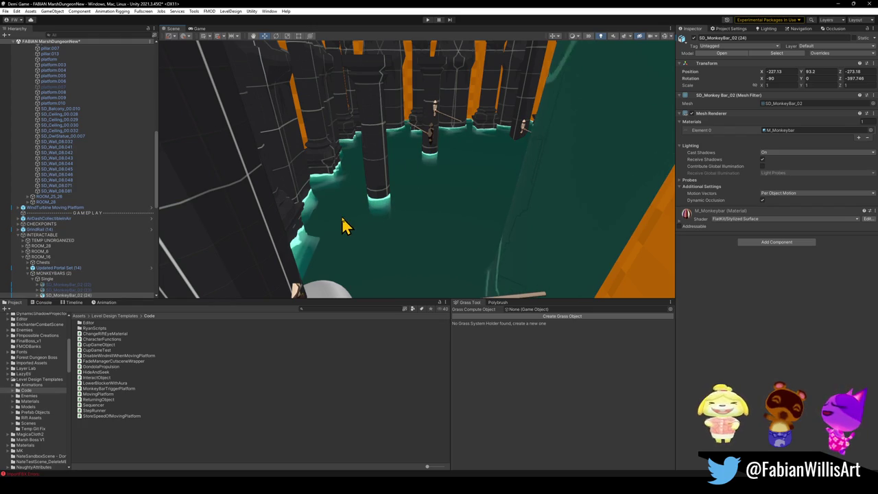
mouse_move(450, 233)
mouse_down()
mouse_move(475, 186)
mouse_move(504, 172)
mouse_move(455, 210)
mouse_move(484, 219)
mouse_up()
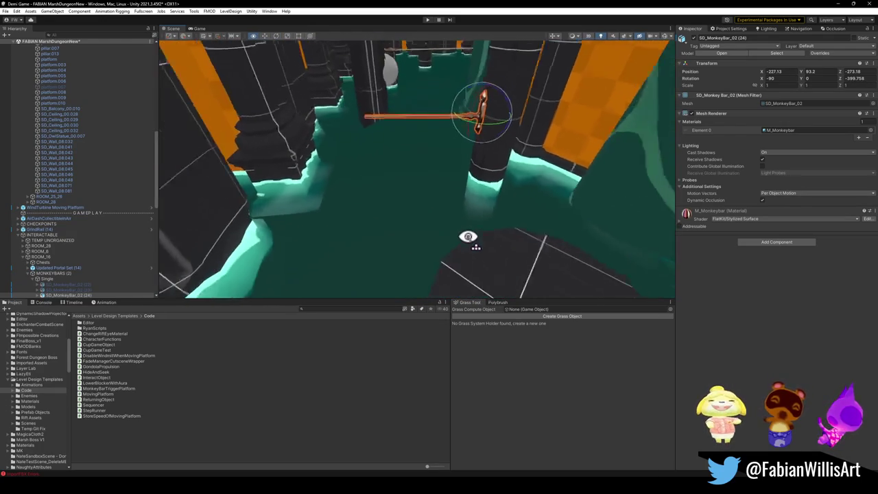
Duplicate the monkey bar with Ctrl+D and drag the copy down and left between the pillars
key(w)
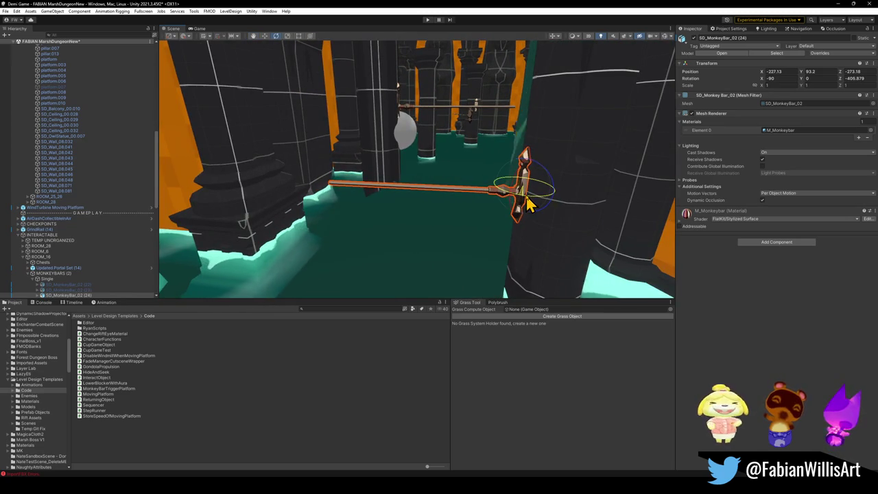
key(w)
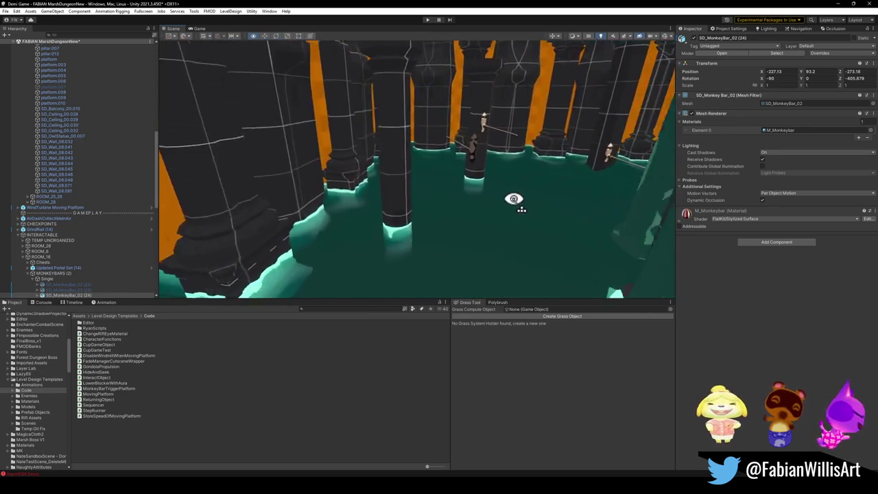
key(ctrl+d)
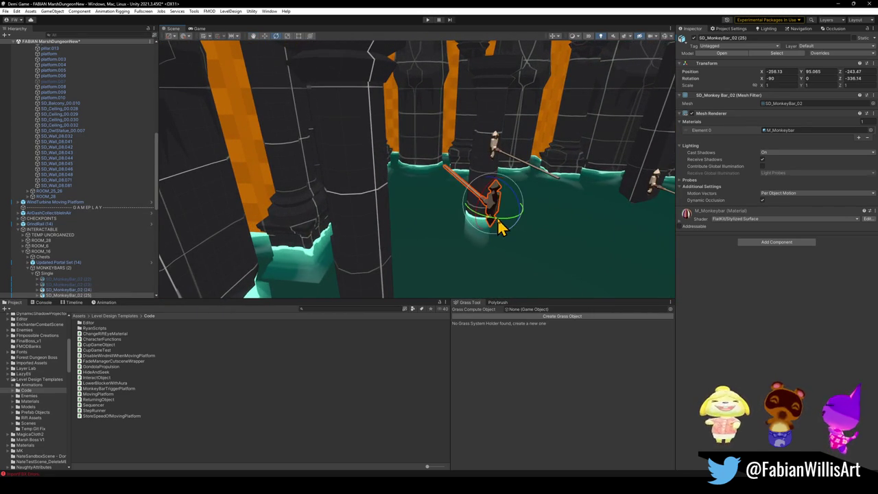
key(w)
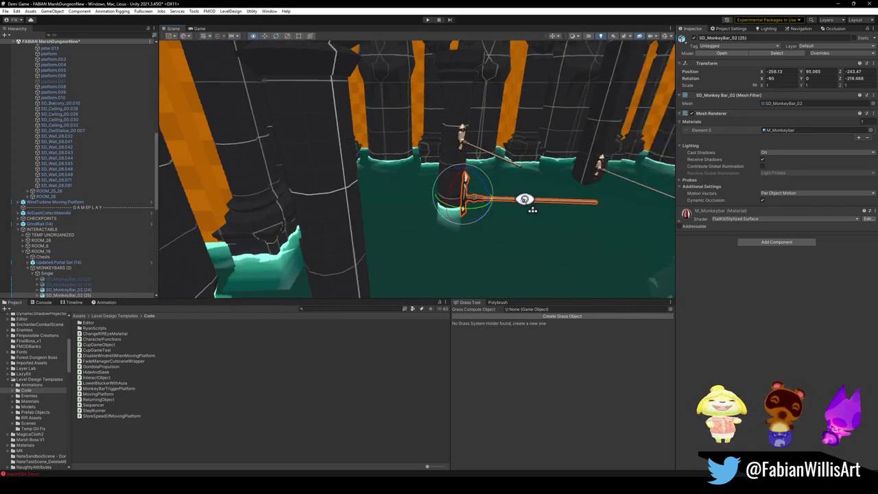
mouse_move(464, 187)
mouse_down()
mouse_move(345, 255)
mouse_move(373, 260)
mouse_up()
Lower monkey bar SD_MonkeyBar_02 (26) toward the marsh water
key(w)
key(s)
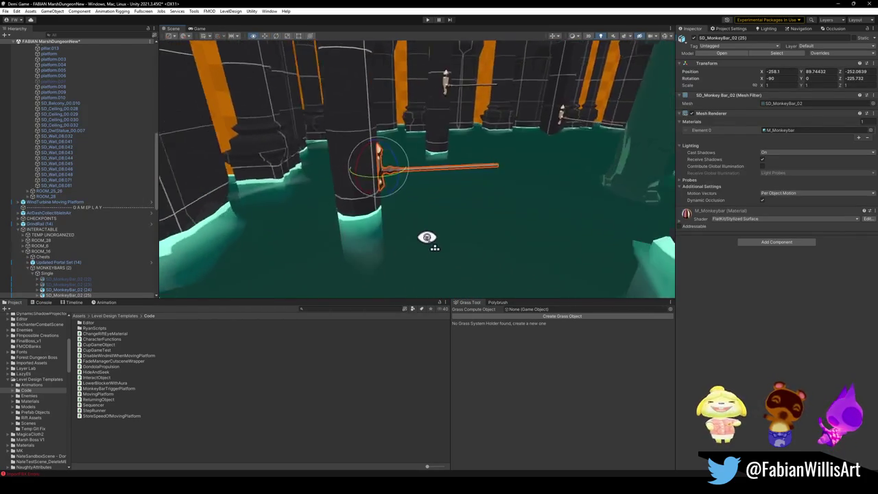
key(w)
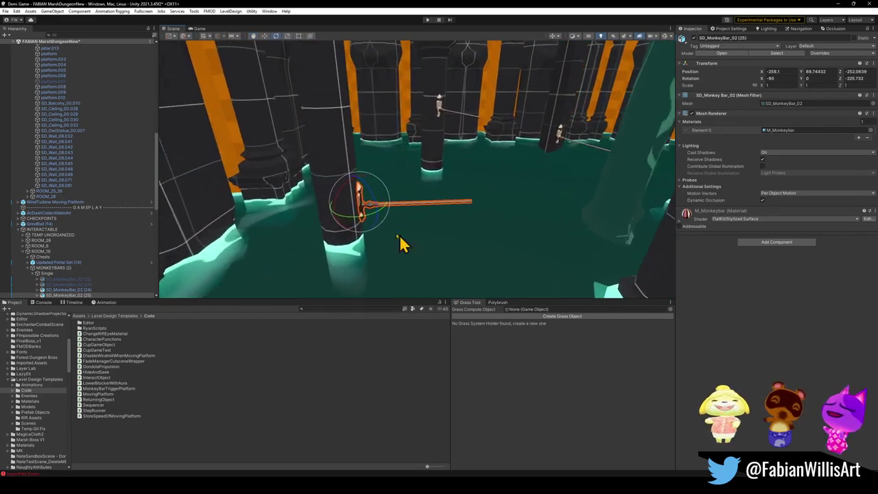
key(s)
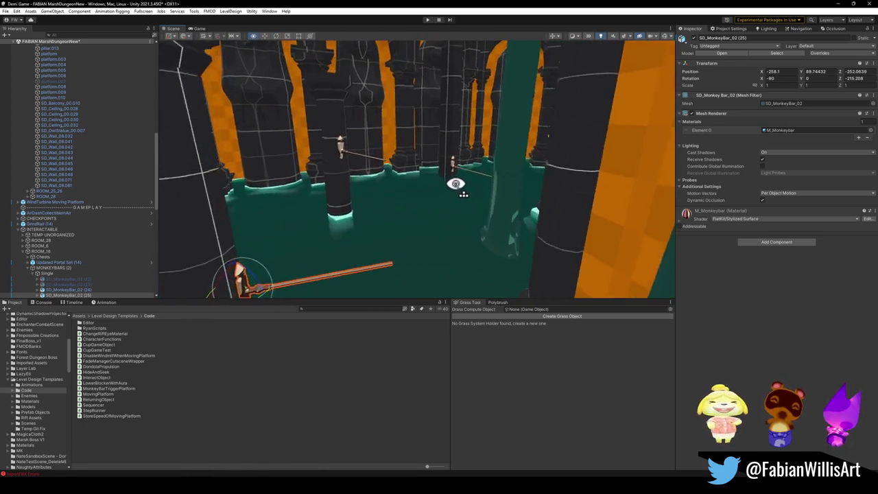
key(w)
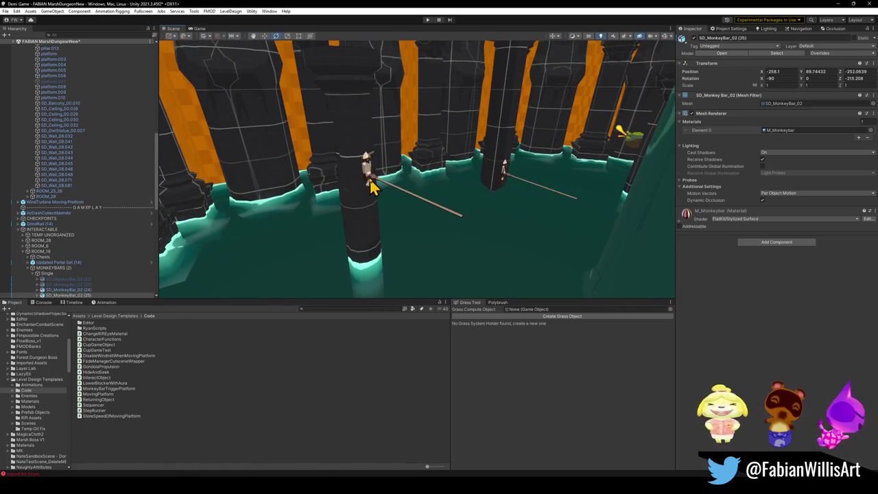
click(370, 187)
drag(369, 158, 369, 213)
Rotate monkey bar SD_MonkeyBar_02 (25) into a horizontal pose
key(s)
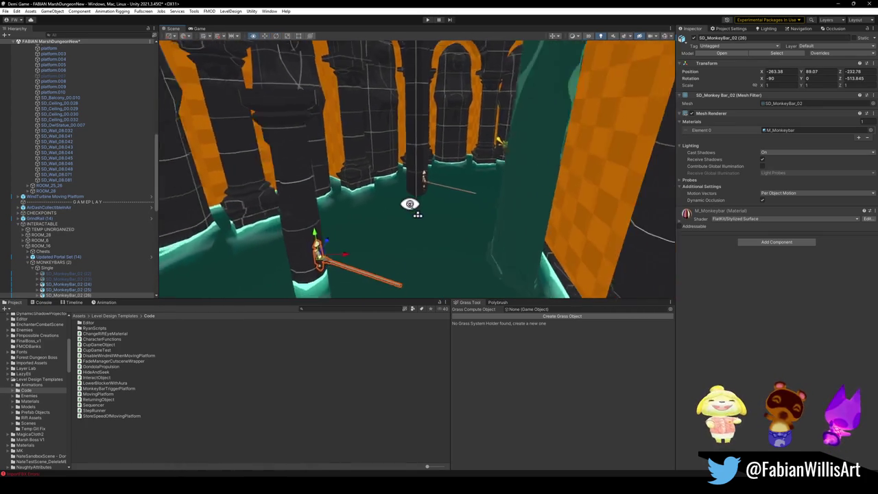
key(s)
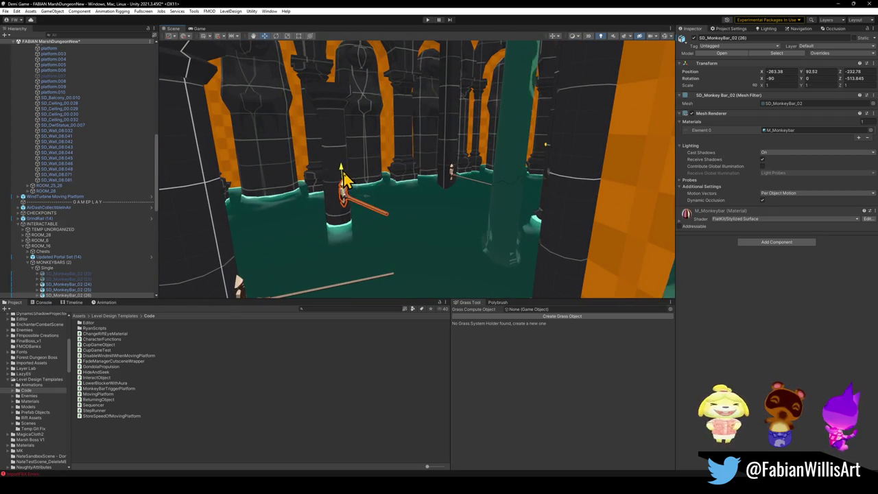
key(s)
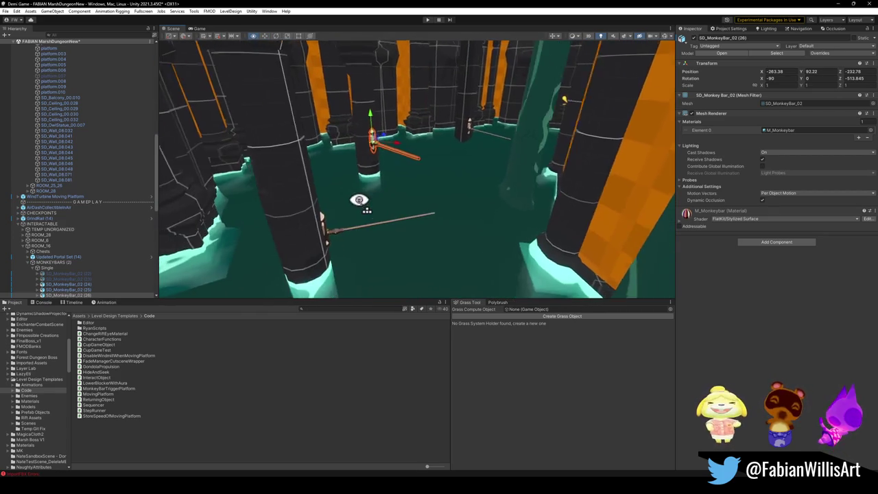
key(w)
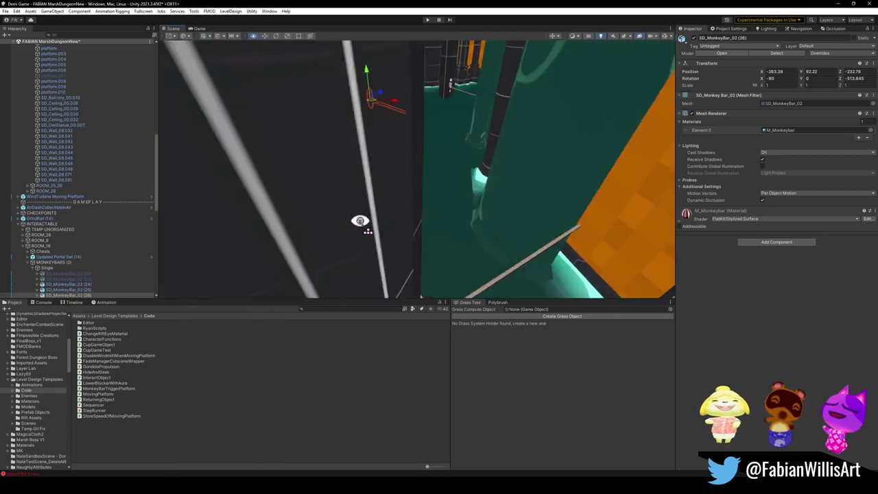
key(s)
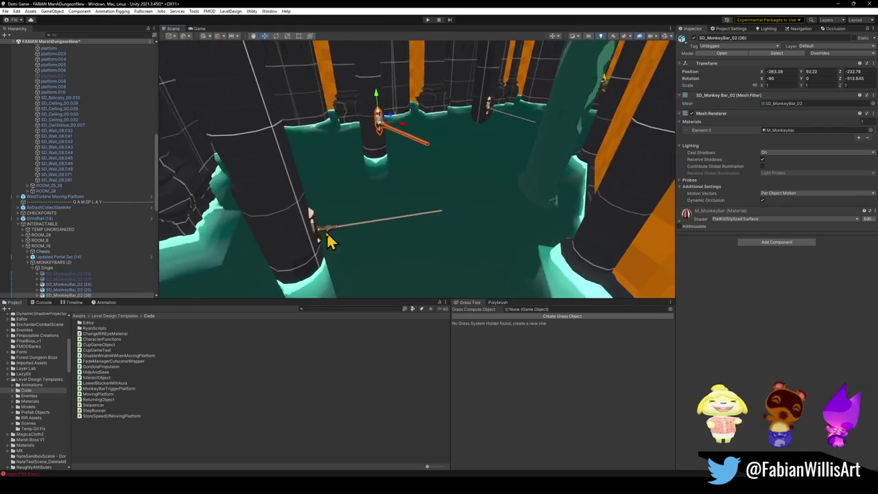
click(318, 226)
mouse_move(330, 247)
mouse_down()
mouse_move(307, 260)
mouse_move(330, 254)
mouse_up()
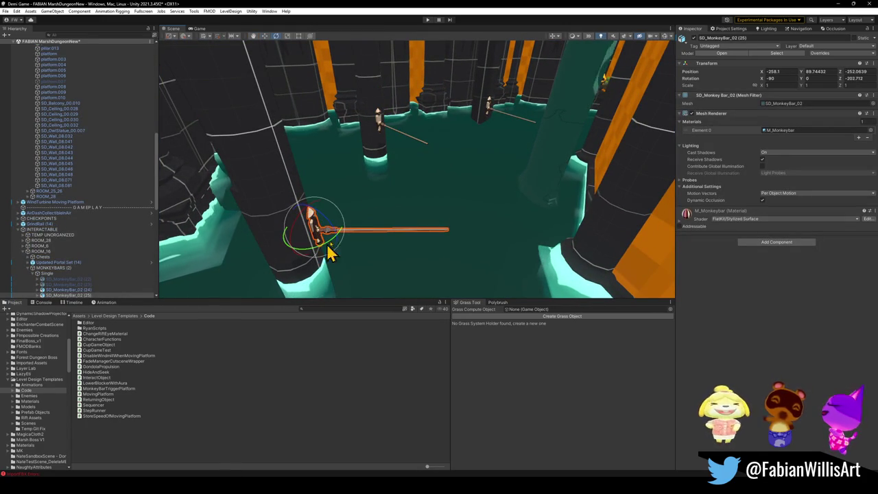
Move and rotate SD_MonkeyBar_02 (28) out from a pillar at X -249.36, Y 91.38, Z -214.05
click(381, 129)
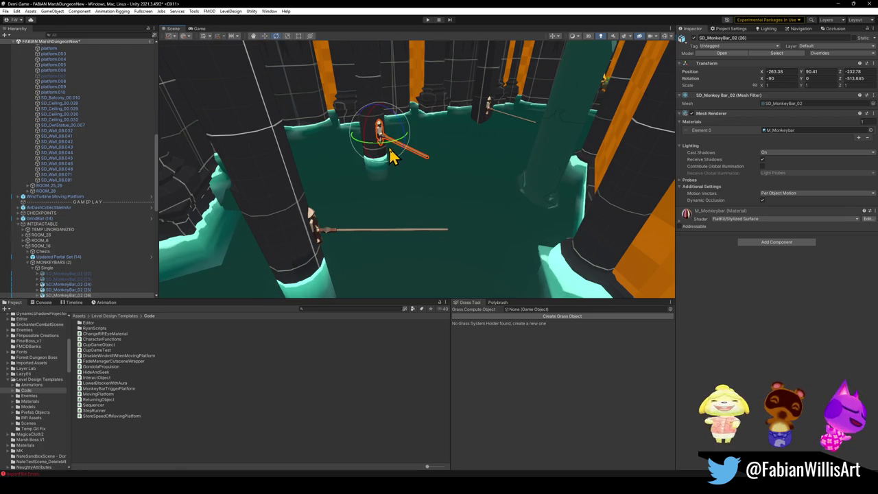
mouse_move(410, 158)
mouse_down()
mouse_move(394, 145)
mouse_move(451, 155)
mouse_move(494, 145)
mouse_move(313, 206)
mouse_move(261, 212)
mouse_move(431, 180)
mouse_move(417, 188)
mouse_move(435, 194)
mouse_move(398, 194)
mouse_move(397, 186)
mouse_move(349, 199)
mouse_move(362, 204)
mouse_move(464, 187)
mouse_up()
click(410, 170)
key(w)
key(e)
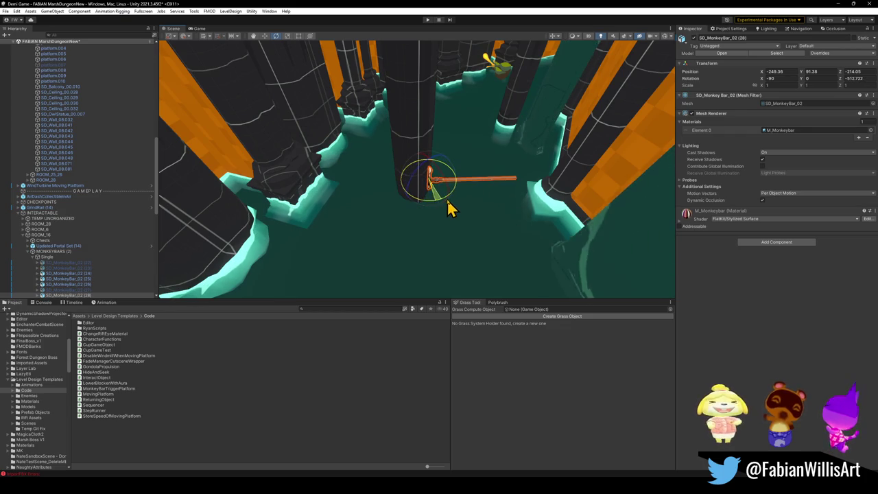
Fly down the corridor to platform.005 and duplicate it as platform.005 (1)
key(w)
mouse_move(425, 187)
mouse_down()
mouse_move(444, 197)
mouse_move(424, 185)
mouse_move(418, 131)
mouse_move(392, 188)
mouse_move(355, 175)
mouse_up()
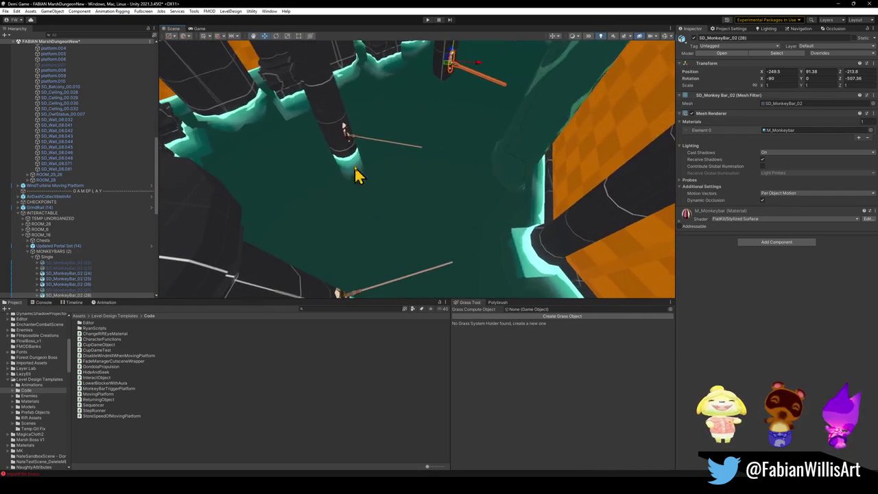
click(349, 146)
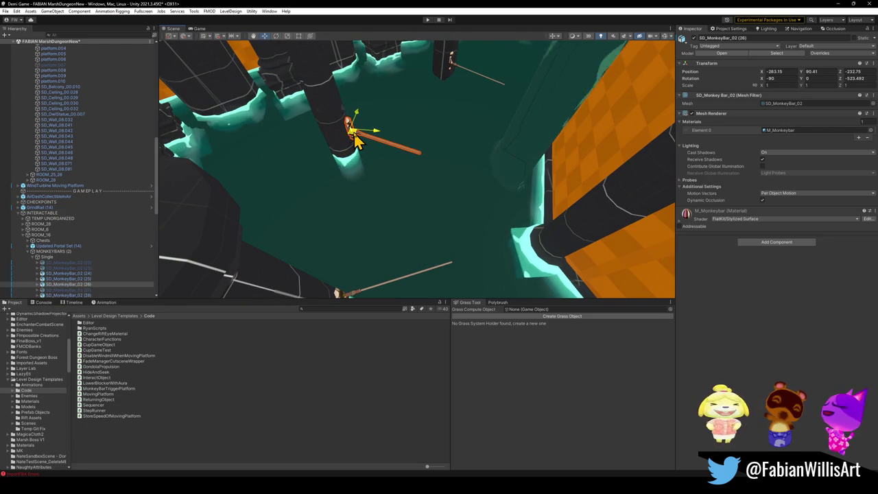
mouse_move(354, 141)
mouse_down()
mouse_move(384, 160)
mouse_move(336, 169)
mouse_move(363, 147)
mouse_move(416, 151)
mouse_move(416, 139)
mouse_move(375, 101)
mouse_move(398, 90)
mouse_move(380, 100)
mouse_move(387, 114)
mouse_move(427, 110)
mouse_move(443, 80)
mouse_move(407, 92)
mouse_move(402, 114)
mouse_up()
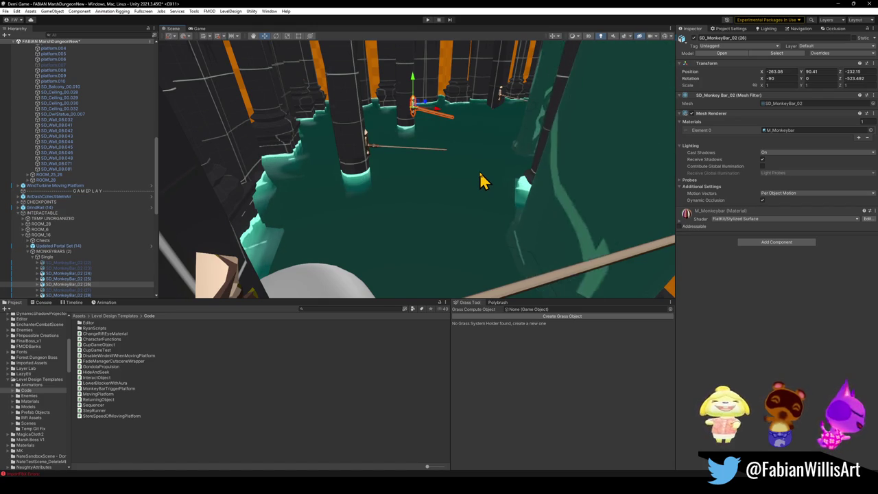
mouse_move(505, 176)
mouse_down()
mouse_move(470, 157)
mouse_move(431, 174)
mouse_move(494, 165)
mouse_up()
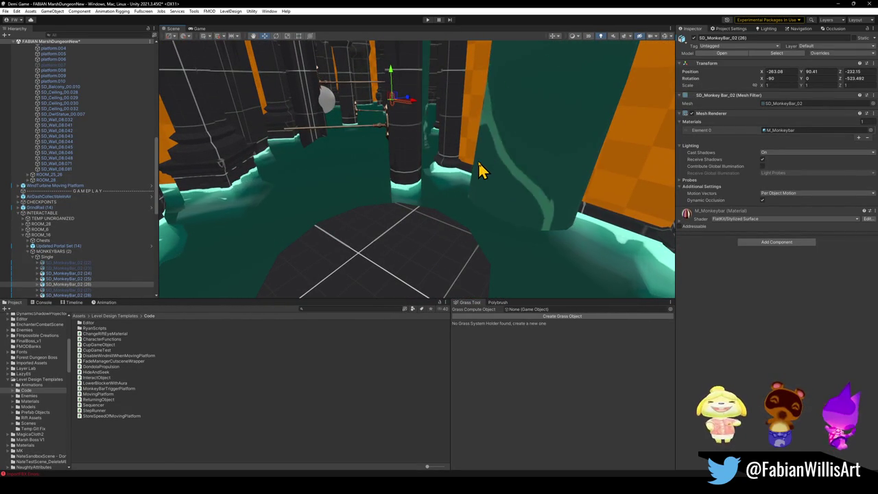
click(432, 252)
mouse_move(432, 256)
mouse_down()
mouse_move(421, 257)
mouse_move(451, 255)
mouse_move(420, 121)
mouse_move(409, 122)
mouse_move(381, 73)
mouse_move(386, 100)
mouse_move(382, 62)
mouse_move(374, 115)
mouse_move(403, 147)
mouse_move(388, 133)
mouse_up()
click(437, 268)
key(ctrl+d)
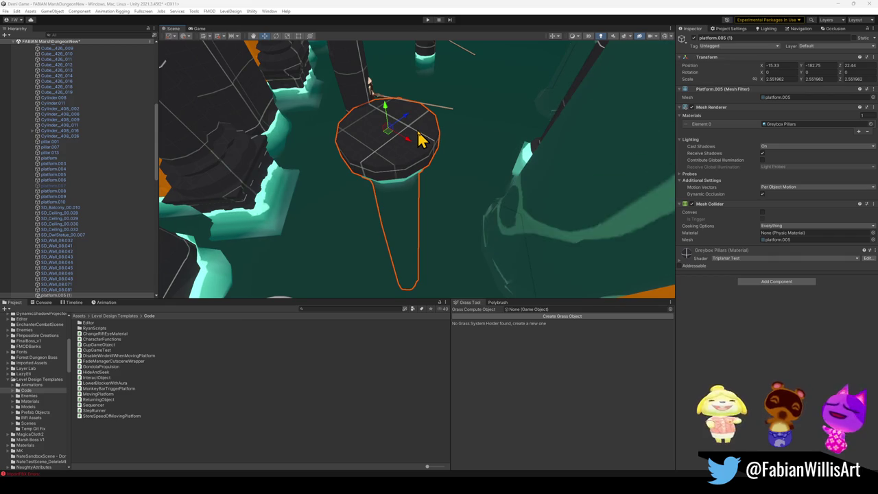
mouse_move(435, 133)
alt+mouse_down()
mouse_move(416, 167)
mouse_move(439, 135)
mouse_move(422, 129)
mouse_move(438, 145)
mouse_move(484, 131)
mouse_move(471, 142)
alt+mouse_up()
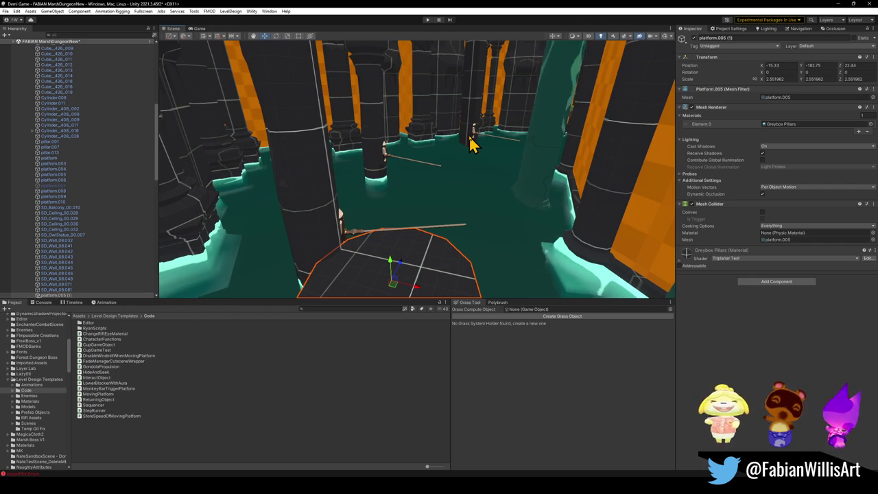
mouse_move(471, 185)
mouse_down()
mouse_move(467, 209)
mouse_move(441, 174)
mouse_move(428, 183)
mouse_move(427, 139)
mouse_move(384, 149)
mouse_move(418, 174)
mouse_move(376, 197)
mouse_up()
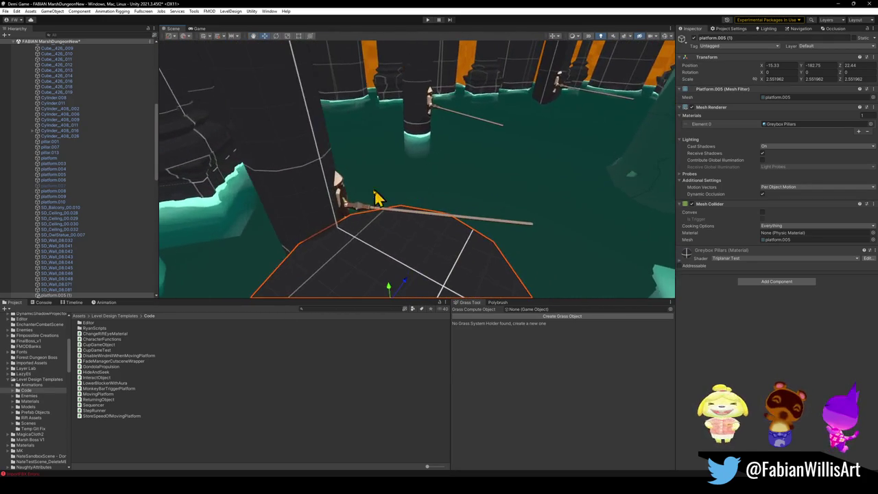
click(351, 212)
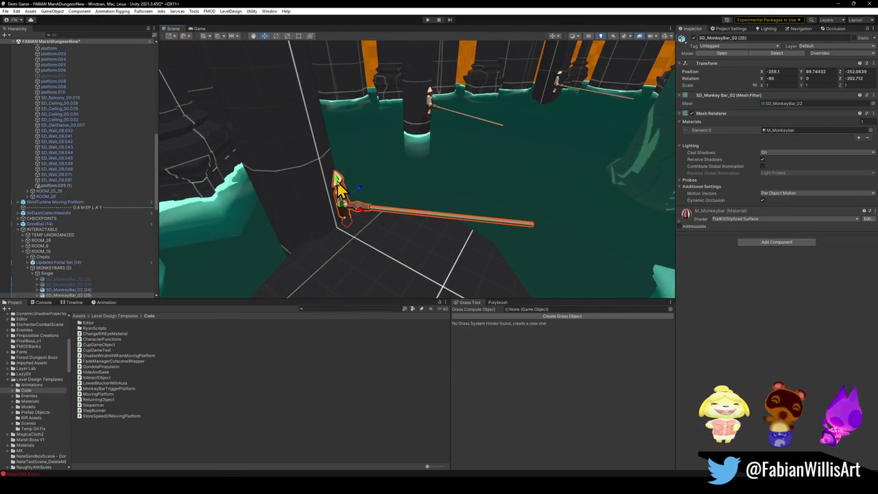
Adjust monkey bars SD_MonkeyBar_02 (25) and (26) on the pillar, orbiting to check them
click(324, 227)
click(339, 199)
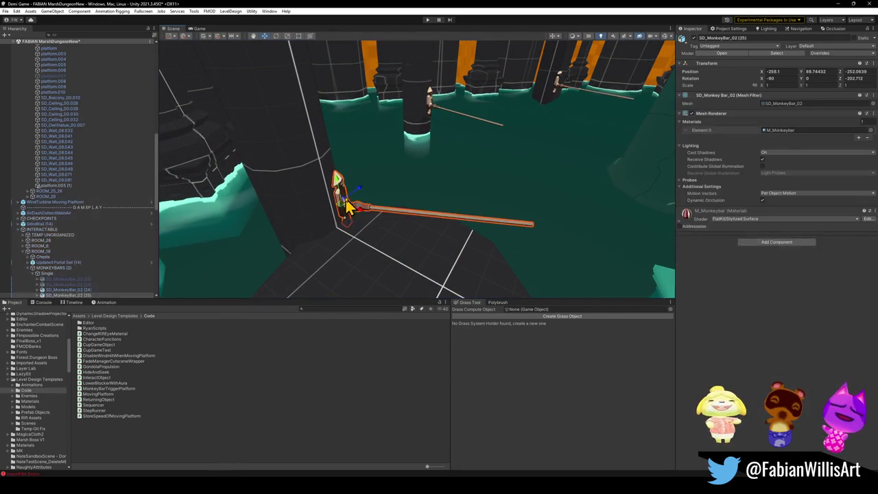
drag(343, 185, 350, 118)
click(343, 190)
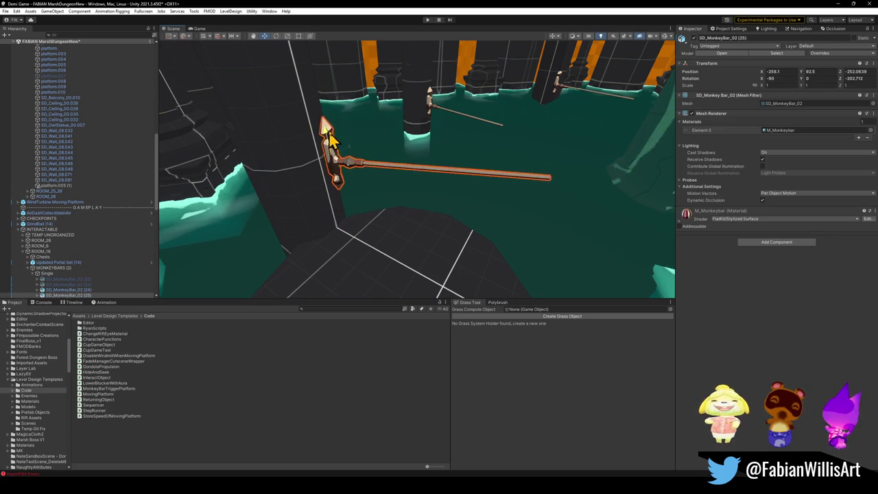
mouse_move(367, 148)
mouse_down()
mouse_move(353, 124)
mouse_move(371, 126)
mouse_move(383, 112)
mouse_up()
click(386, 170)
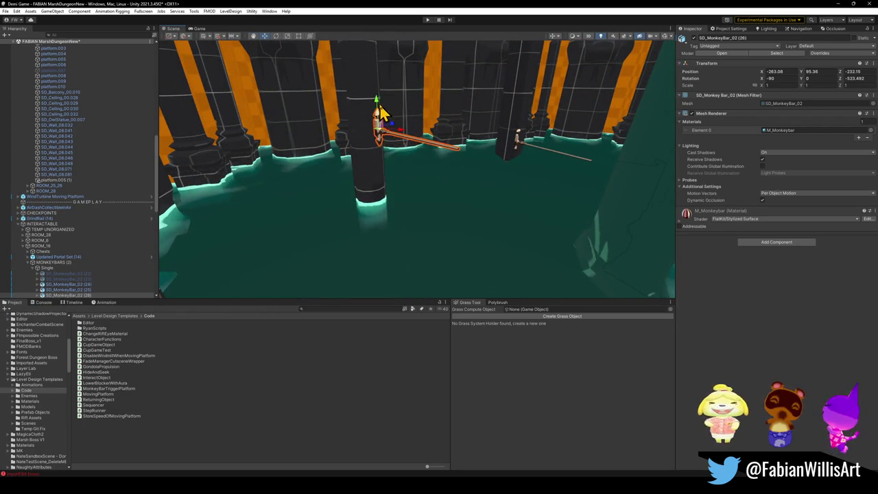
mouse_move(384, 148)
mouse_down()
mouse_move(422, 107)
mouse_move(477, 114)
mouse_move(501, 129)
mouse_up()
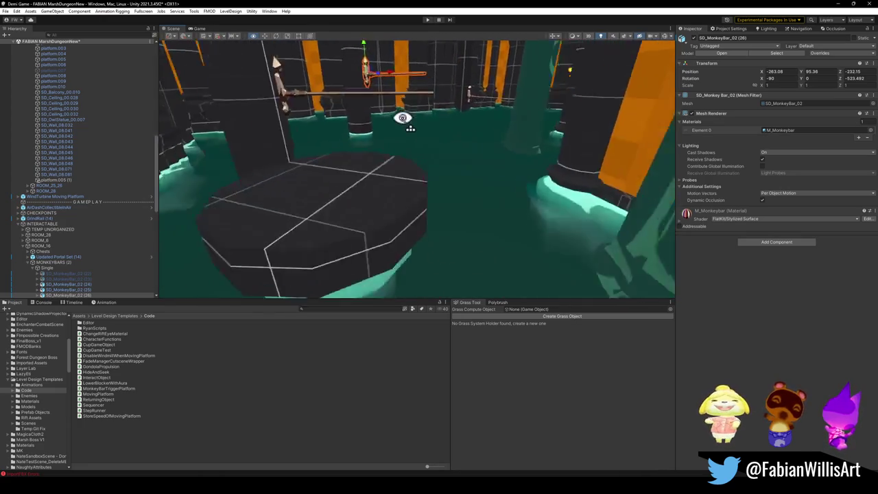
mouse_move(357, 115)
mouse_down()
mouse_move(388, 115)
mouse_move(394, 102)
mouse_move(433, 114)
mouse_move(367, 118)
mouse_move(382, 117)
mouse_move(354, 76)
mouse_move(400, 122)
mouse_move(411, 117)
mouse_move(447, 143)
mouse_move(470, 132)
mouse_move(395, 152)
mouse_move(442, 145)
mouse_move(351, 114)
mouse_move(394, 126)
mouse_move(359, 121)
mouse_move(363, 128)
mouse_move(424, 143)
mouse_move(402, 171)
mouse_up()
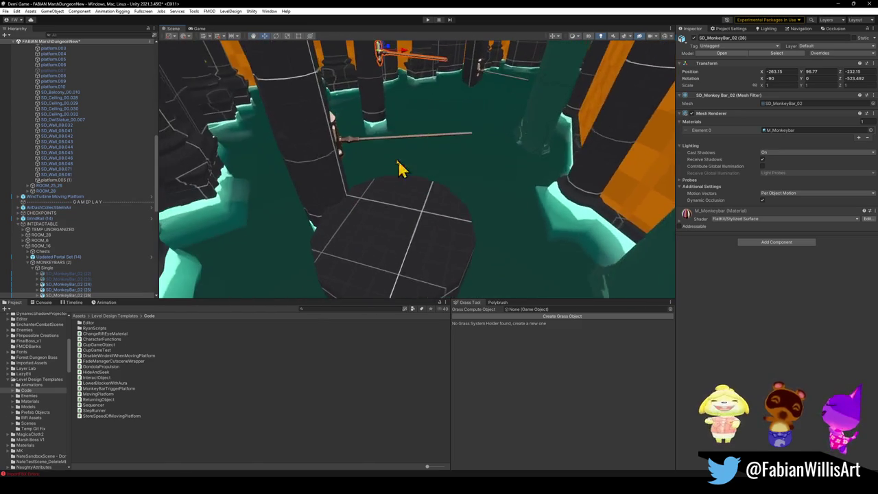
Refine both bars, leaving SD_MonkeyBar_02 (26) at X -263.15, Y 86.77, Z -232.15
click(341, 146)
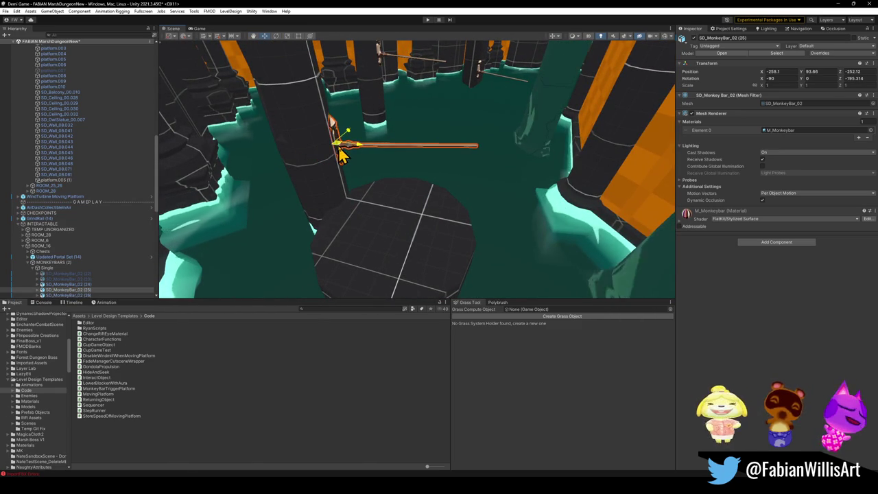
mouse_move(341, 157)
mouse_down()
mouse_move(447, 171)
mouse_move(361, 151)
mouse_move(308, 124)
mouse_move(363, 144)
mouse_move(391, 128)
mouse_move(477, 129)
mouse_move(473, 167)
mouse_move(422, 189)
mouse_up()
click(335, 167)
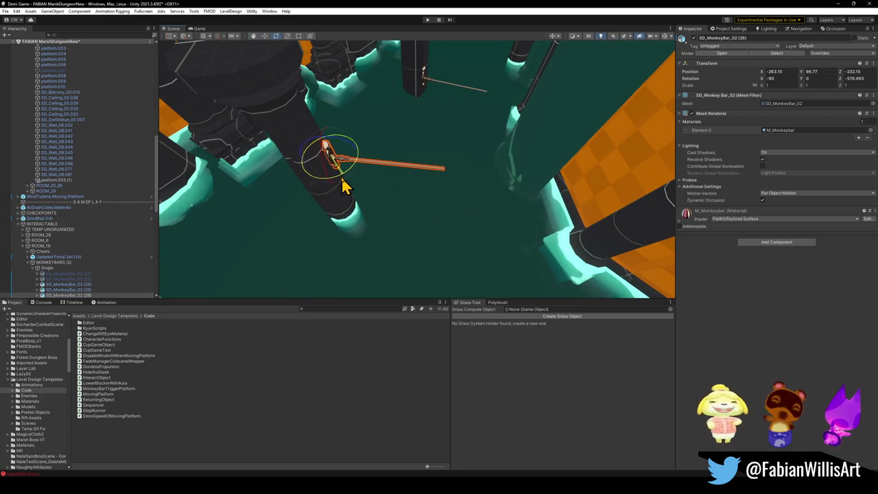
mouse_move(313, 173)
mouse_down()
mouse_move(311, 128)
mouse_move(288, 102)
mouse_move(279, 104)
mouse_move(298, 103)
mouse_move(300, 124)
mouse_move(172, 386)
mouse_move(395, 170)
mouse_up()
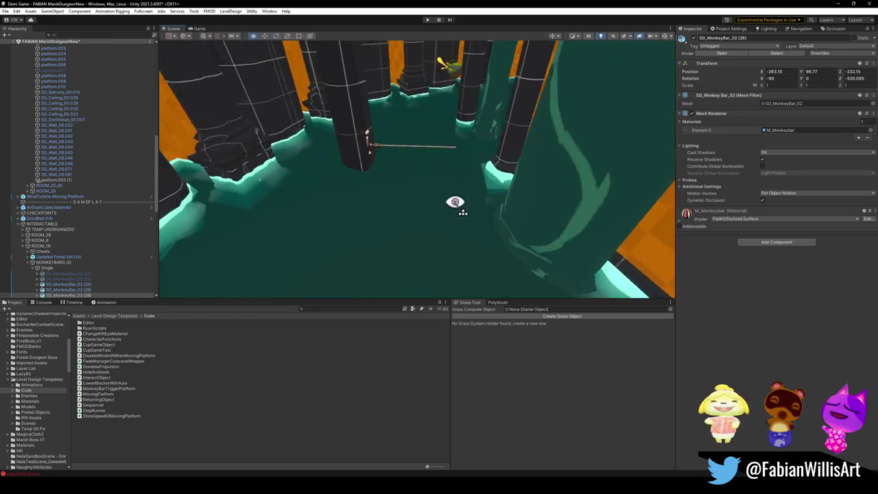
drag(455, 202, 421, 189)
drag(483, 219, 440, 201)
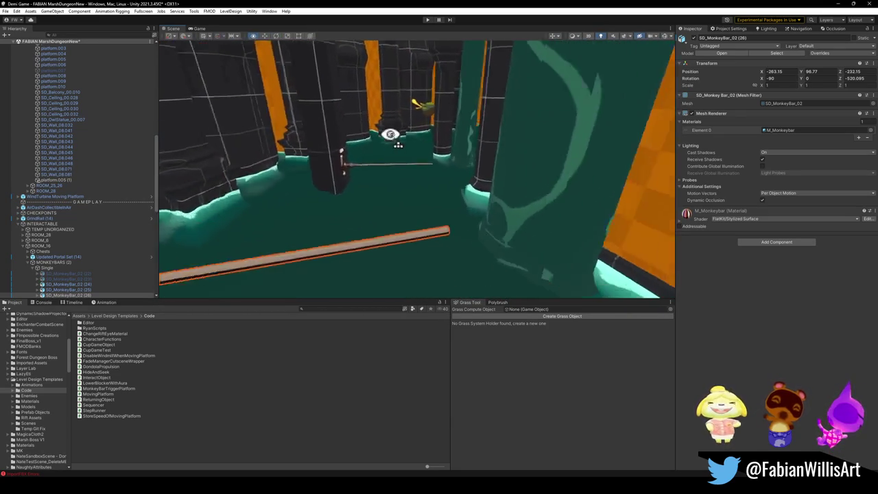
mouse_move(442, 136)
mouse_down()
mouse_move(470, 133)
mouse_move(481, 151)
mouse_up()
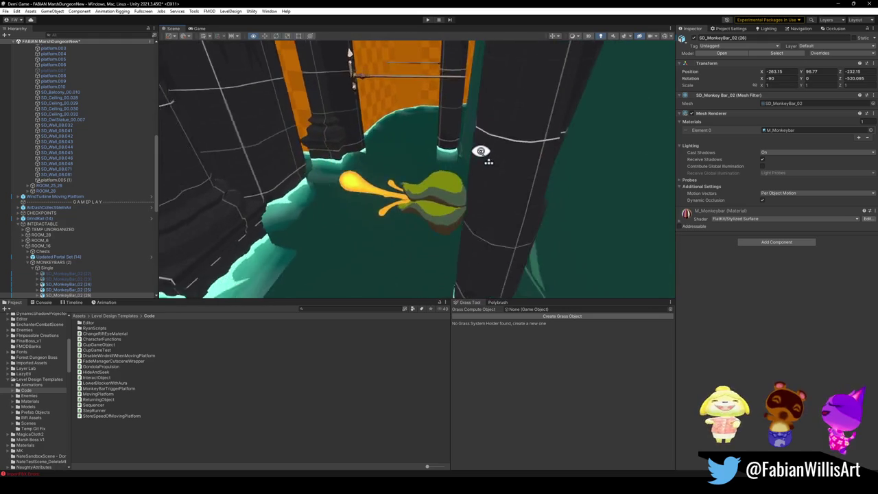
click(466, 198)
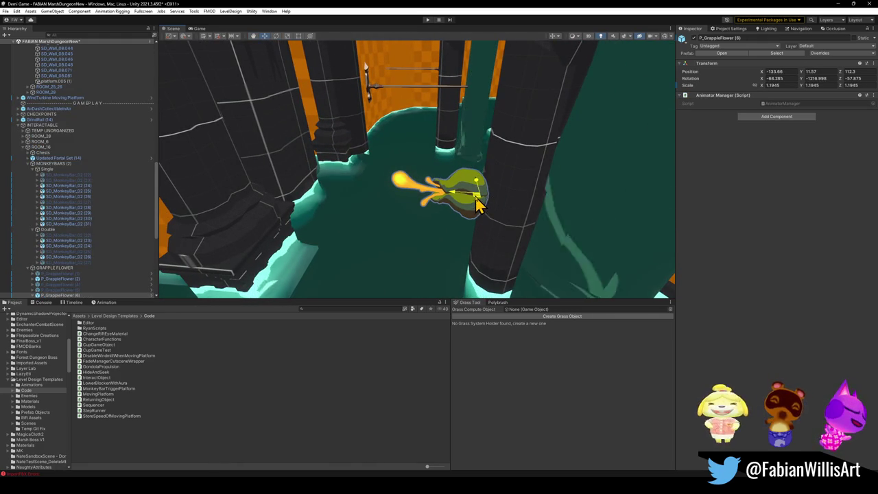
Duplicate the platform.010 pillar, inspect the copy, and enter Play mode
drag(487, 186, 467, 140)
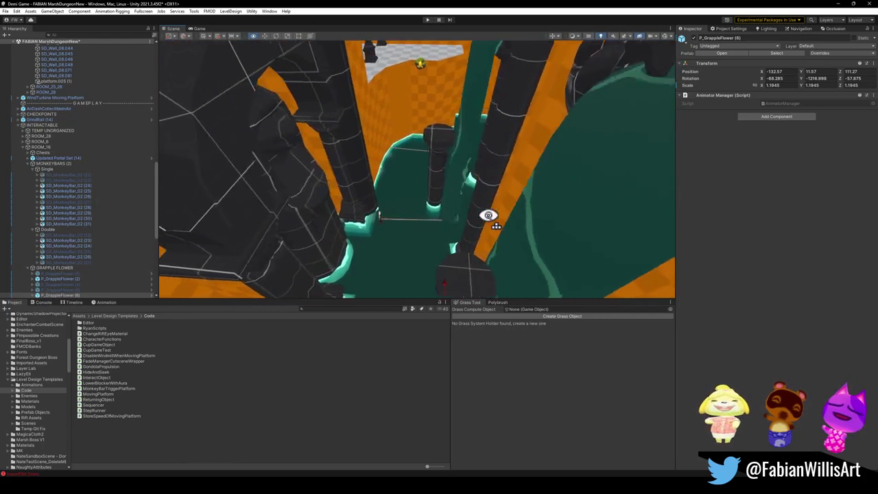
click(453, 191)
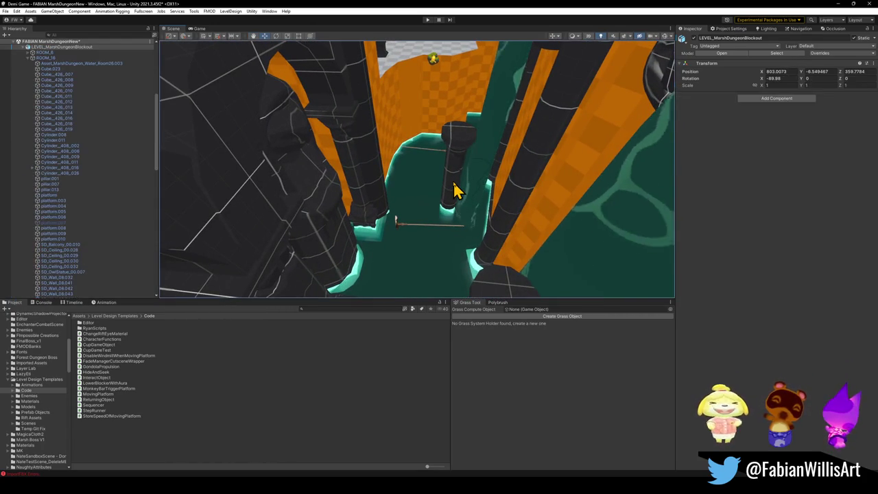
key(ctrl+d)
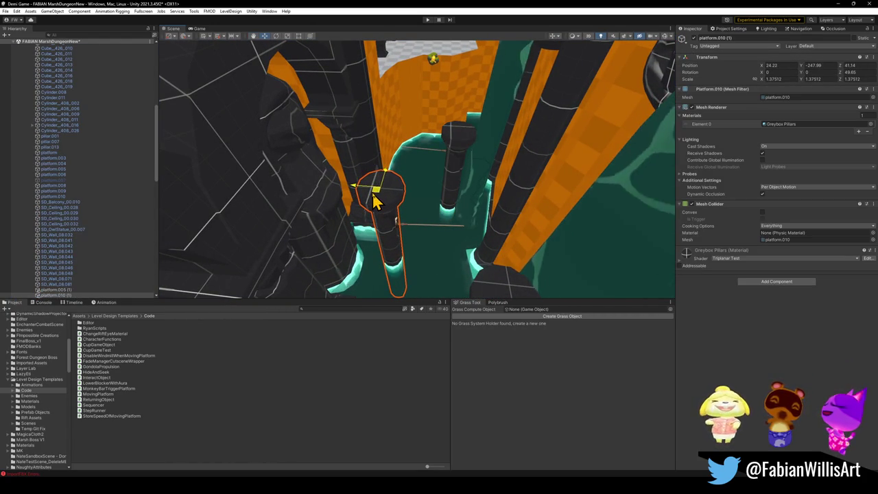
mouse_move(376, 199)
mouse_down()
mouse_move(398, 181)
mouse_move(332, 154)
mouse_move(392, 144)
mouse_move(410, 107)
mouse_move(386, 196)
mouse_move(381, 179)
mouse_move(343, 169)
mouse_move(357, 165)
mouse_move(337, 157)
mouse_move(311, 171)
mouse_move(277, 155)
mouse_move(366, 151)
mouse_move(344, 155)
mouse_up()
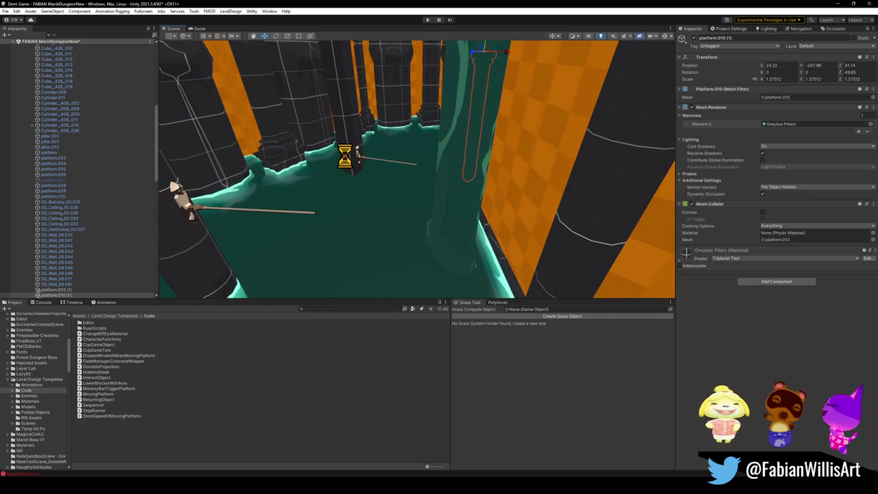
click(427, 19)
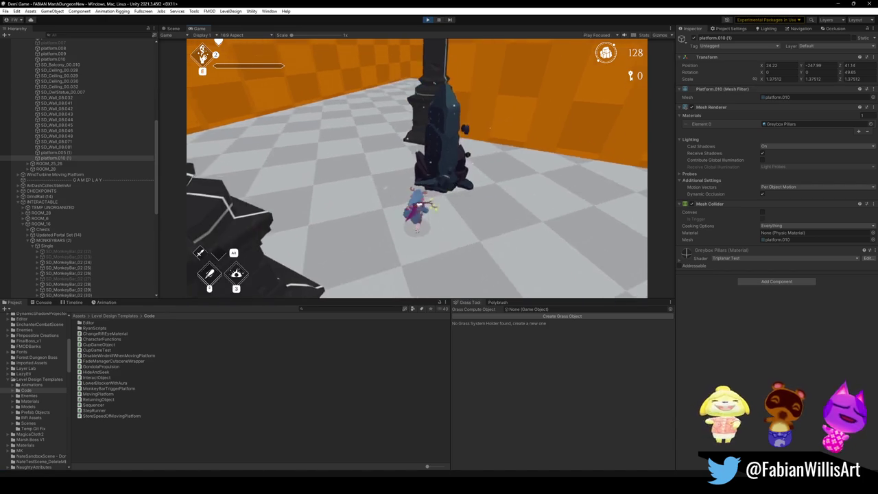
Go fullscreen with F10 and run through the orange room and pillar hall onto the round platform
key(F10)
key(w)
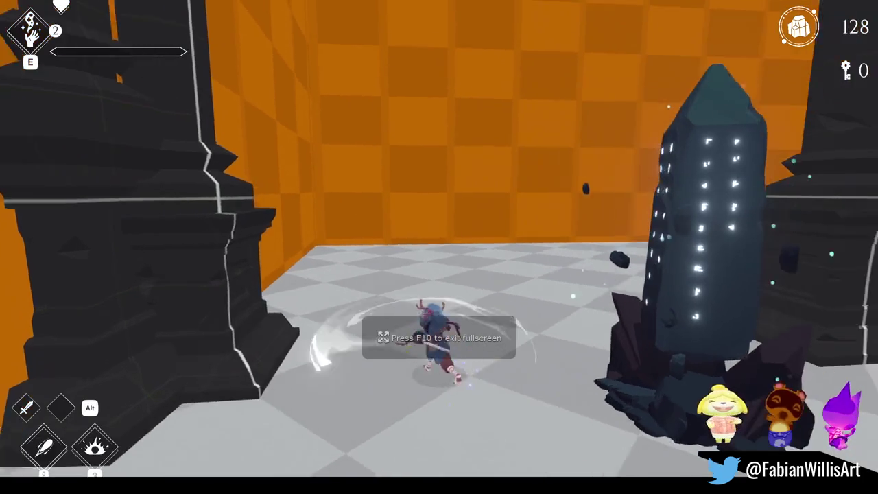
key(w)
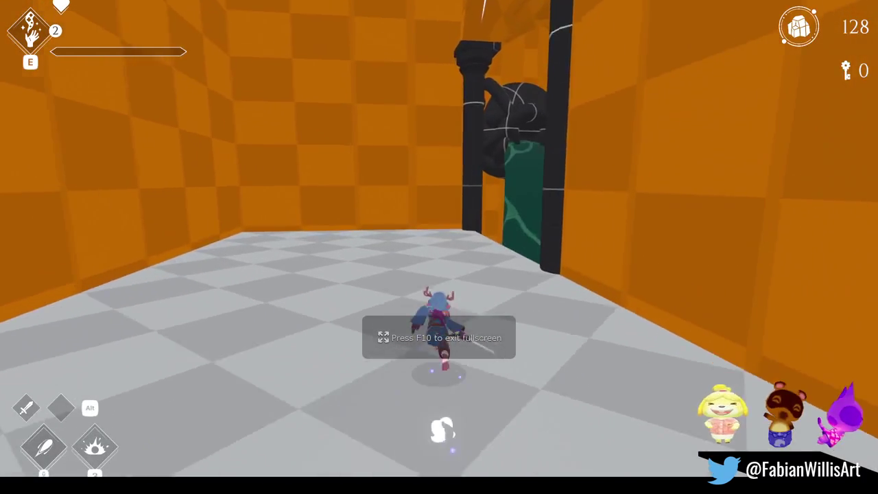
key(w)
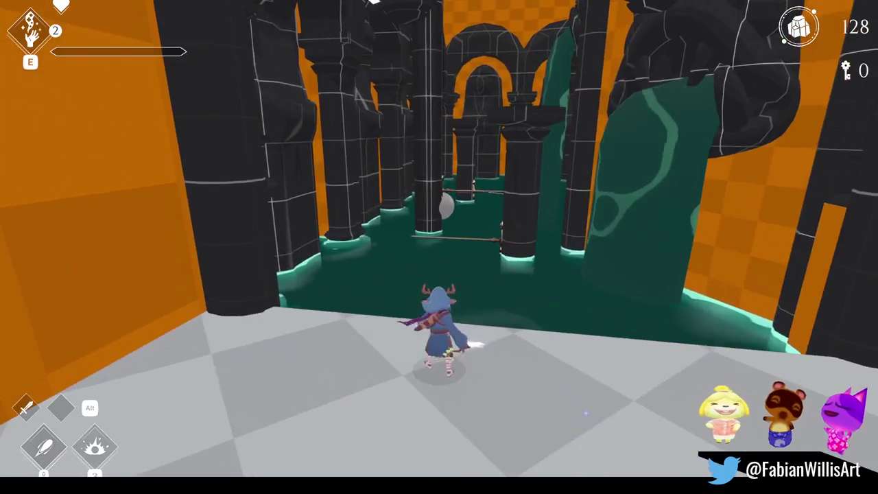
key(w)
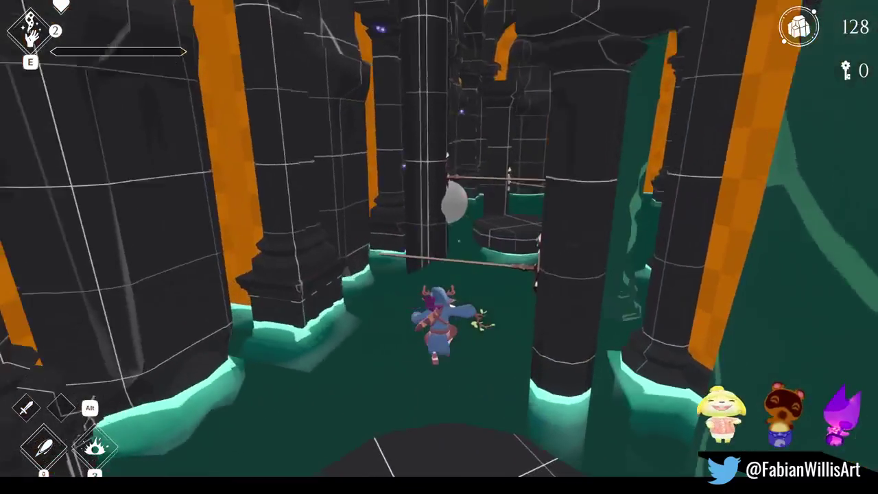
key(w)
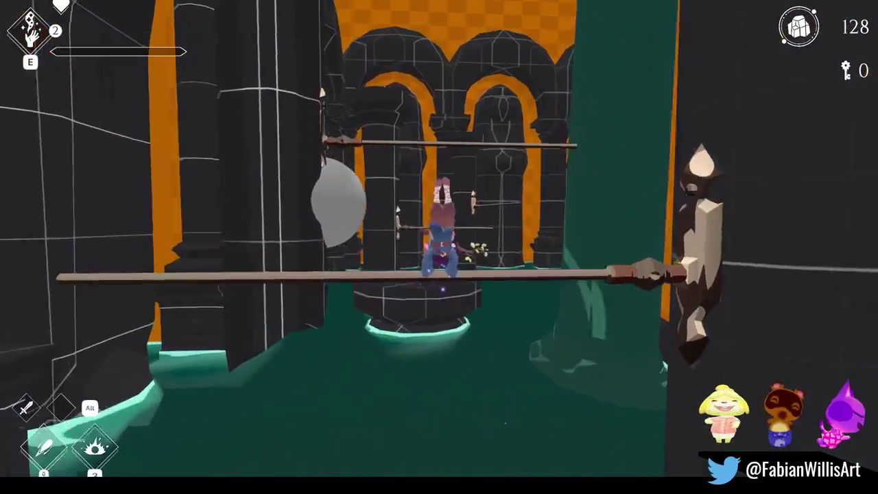
key(w)
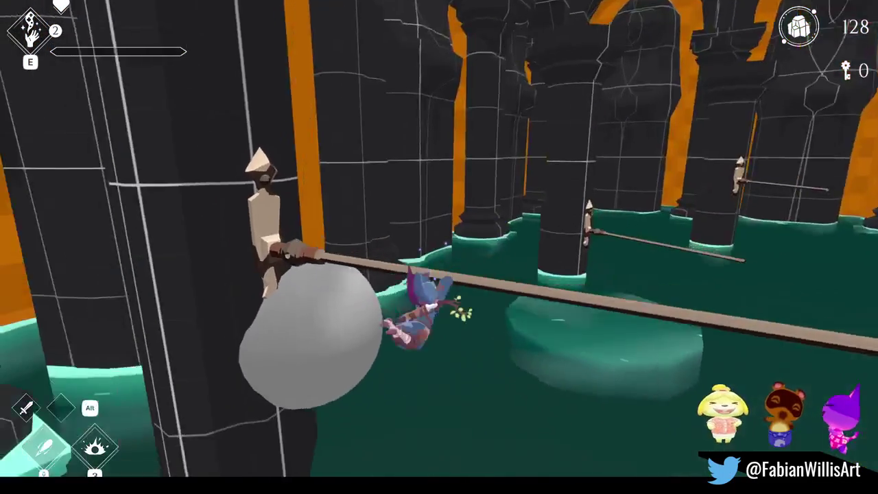
key(w)
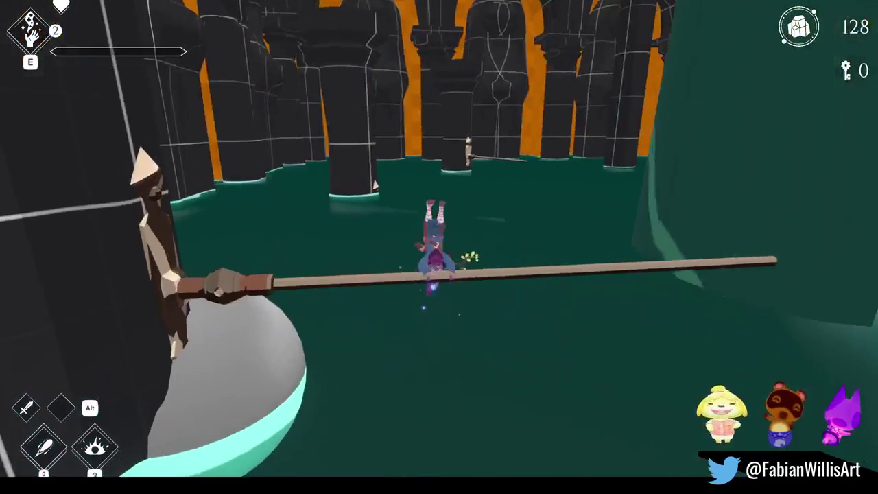
Leap the spear traps across the water into the pillar hall and next corridor
key(w)
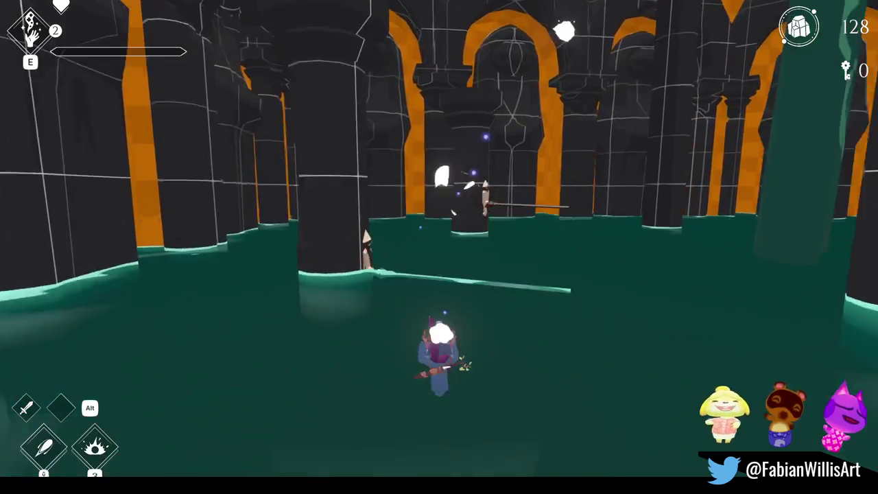
key(w)
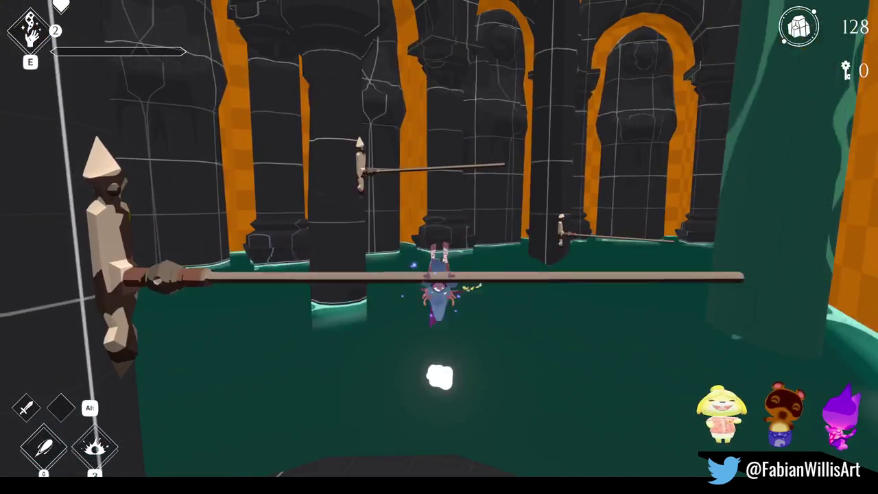
key(w)
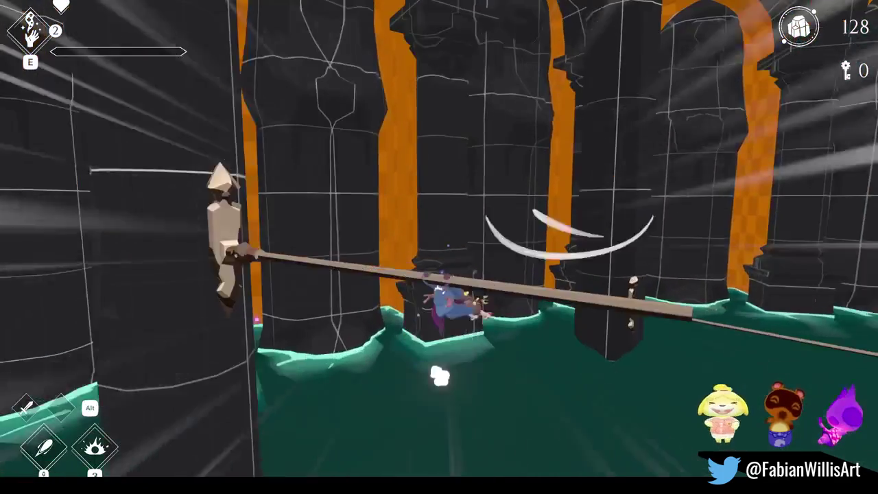
key(w)
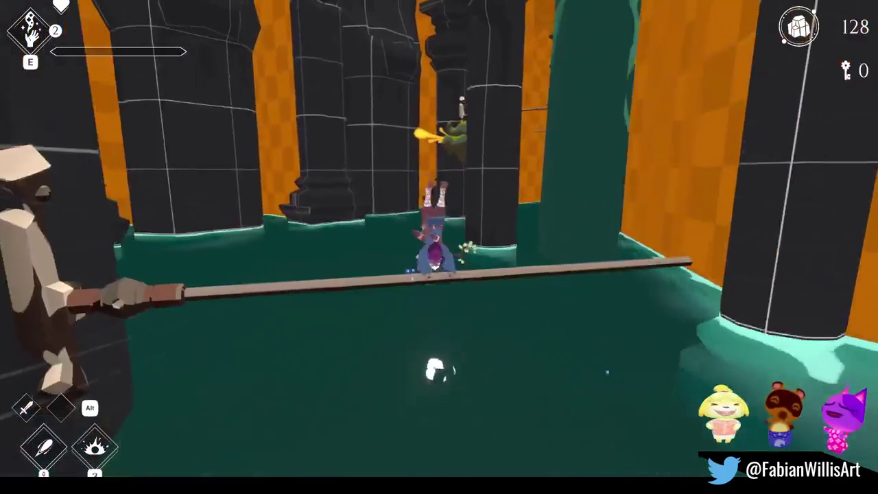
key(w)
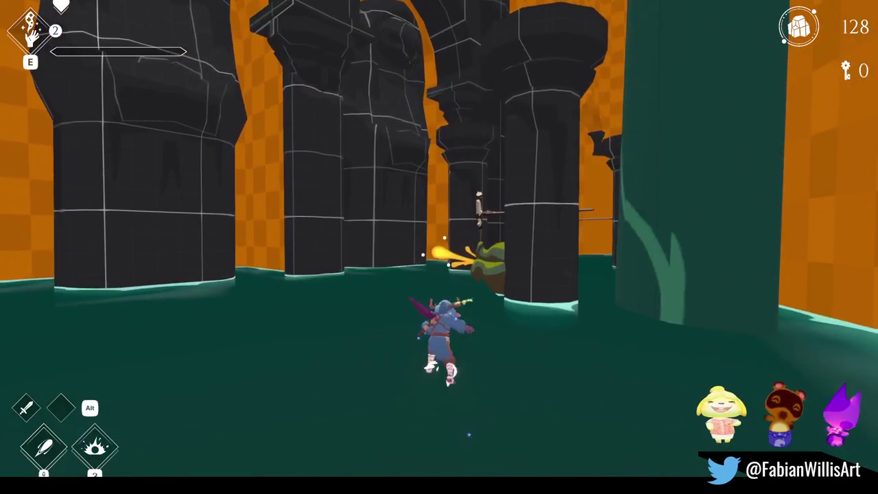
key(w)
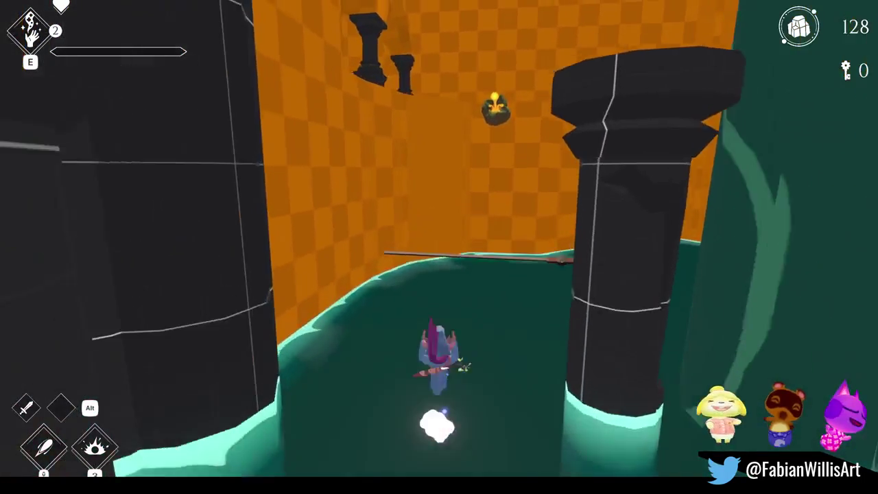
key(space)
Climb off the teal ledge, swing across, and run through the checkered room into the teal corridor
key(w)
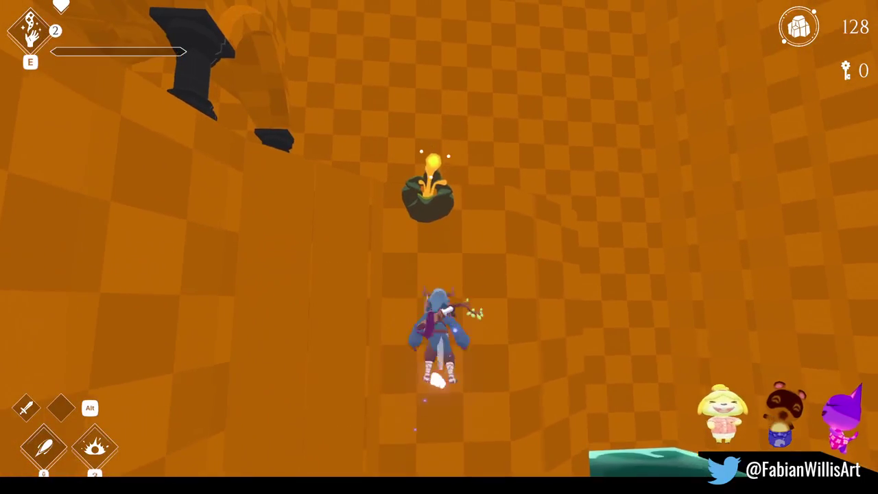
key(w)
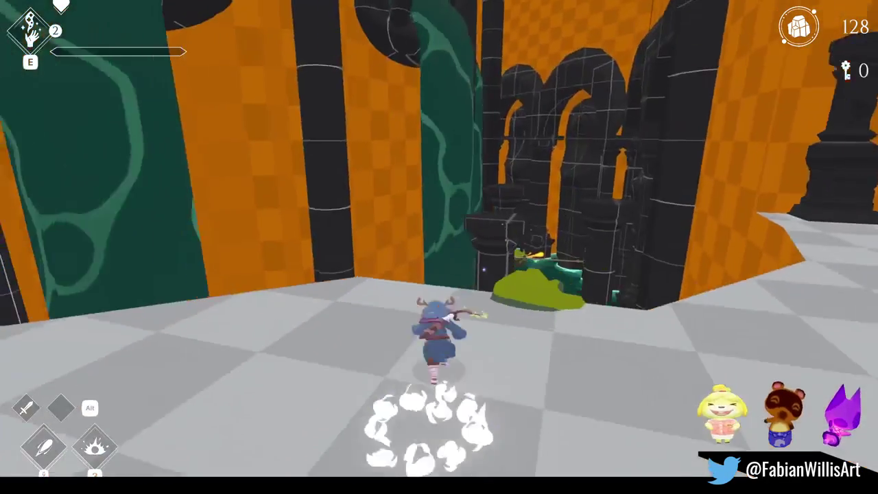
key(w)
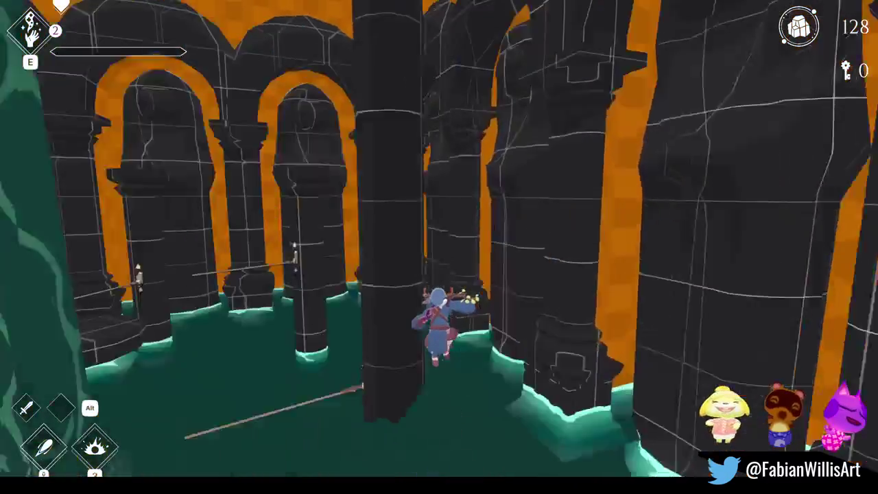
key(w)
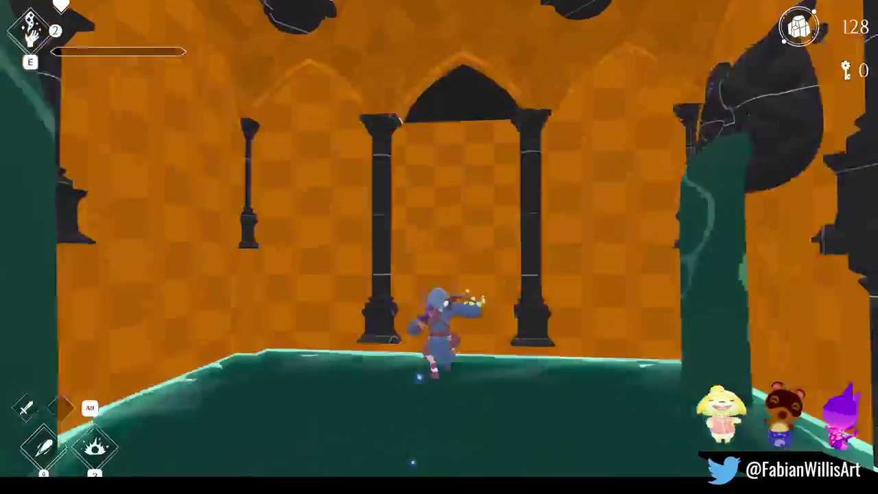
key(w)
key(s)
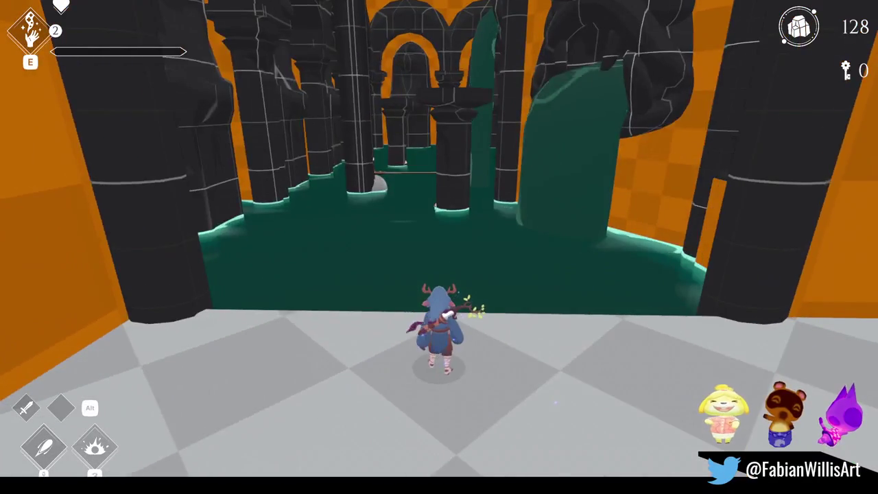
key(w)
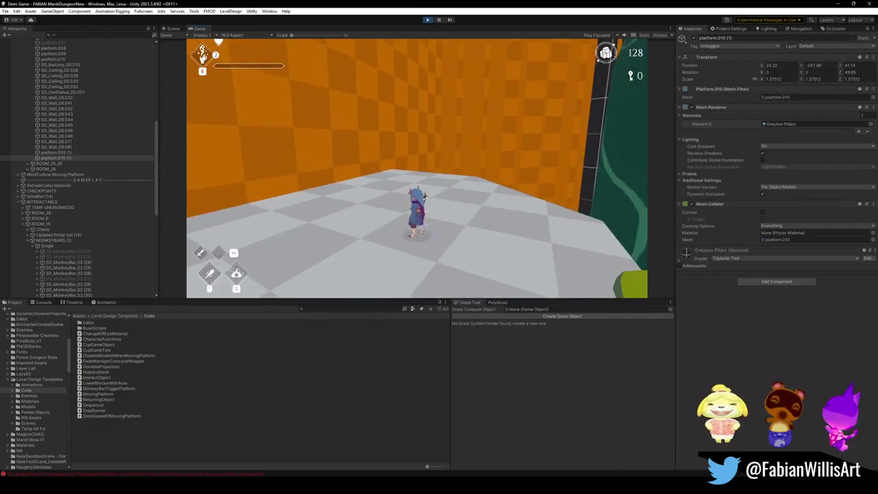
Pause and stop the play test to return to editing the scene
key(Escape)
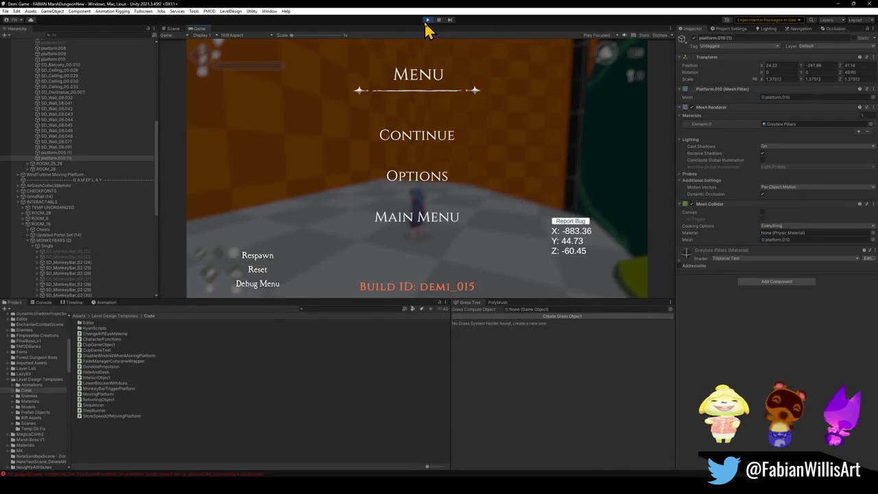
click(426, 20)
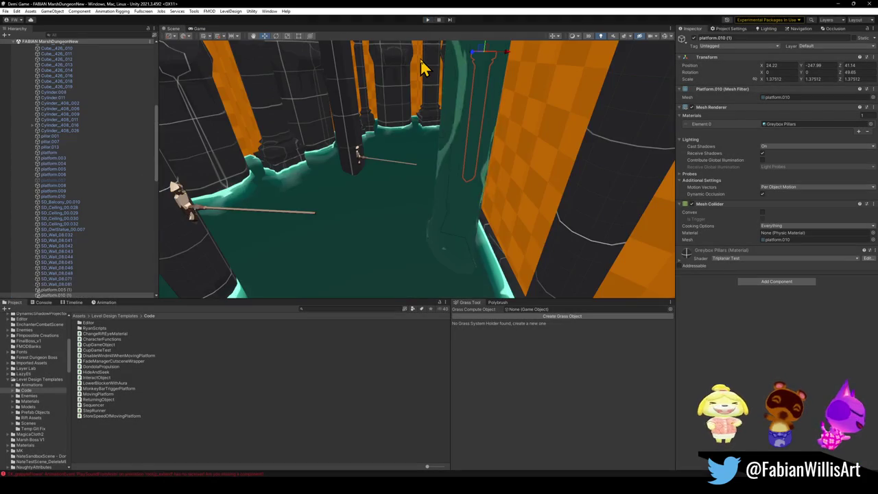
mouse_move(427, 134)
mouse_down()
mouse_move(620, 151)
mouse_move(526, 131)
mouse_move(505, 148)
mouse_move(345, 151)
mouse_move(393, 152)
mouse_move(306, 141)
mouse_move(378, 130)
mouse_move(372, 149)
mouse_move(408, 127)
mouse_move(467, 134)
mouse_move(459, 183)
mouse_move(487, 147)
mouse_move(537, 136)
mouse_move(391, 164)
mouse_move(460, 168)
mouse_up()
Raise monkey bar SD_MonkeyBar_02 (29) to about Y 95.96 and start a new play test
click(412, 168)
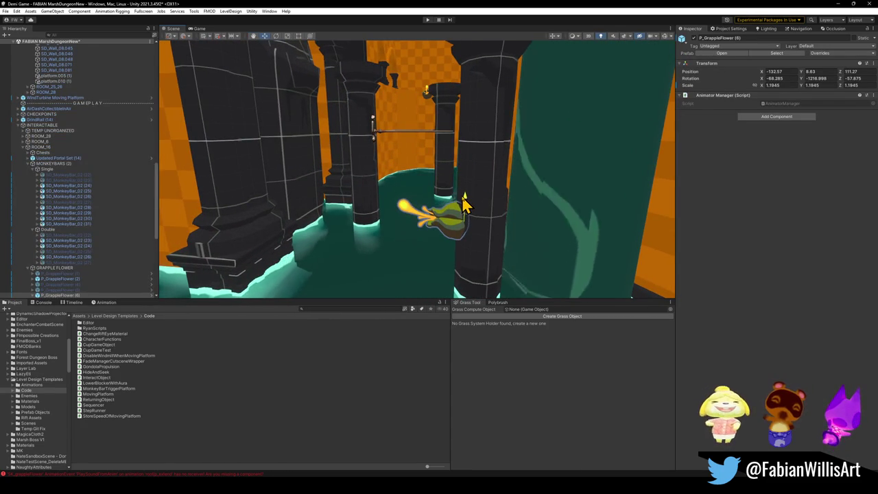
click(377, 132)
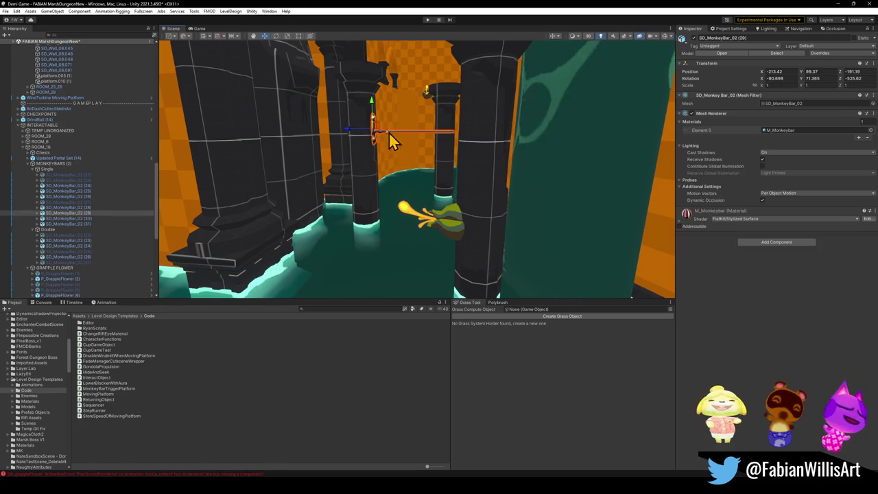
mouse_move(382, 147)
mouse_down()
mouse_move(423, 139)
mouse_move(396, 152)
mouse_move(412, 158)
mouse_move(449, 137)
mouse_move(453, 216)
mouse_move(505, 270)
mouse_move(496, 254)
mouse_move(465, 253)
mouse_move(408, 198)
mouse_move(414, 202)
mouse_move(376, 235)
mouse_up()
click(426, 130)
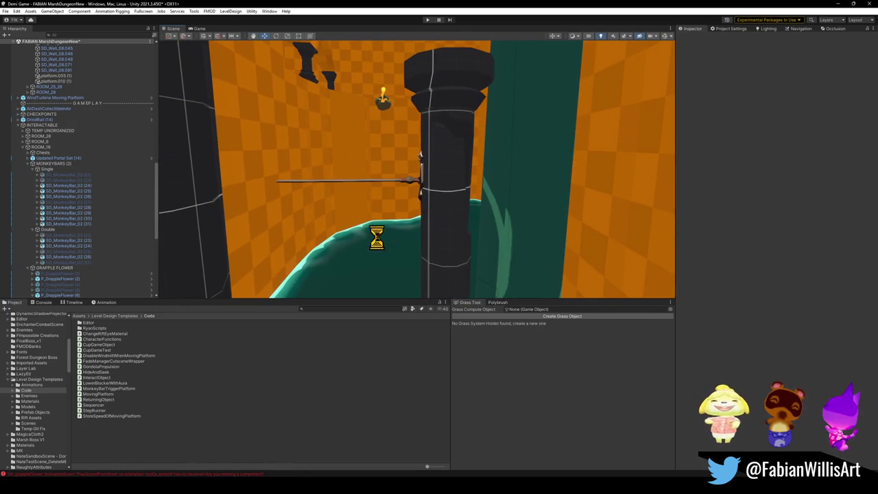
click(427, 20)
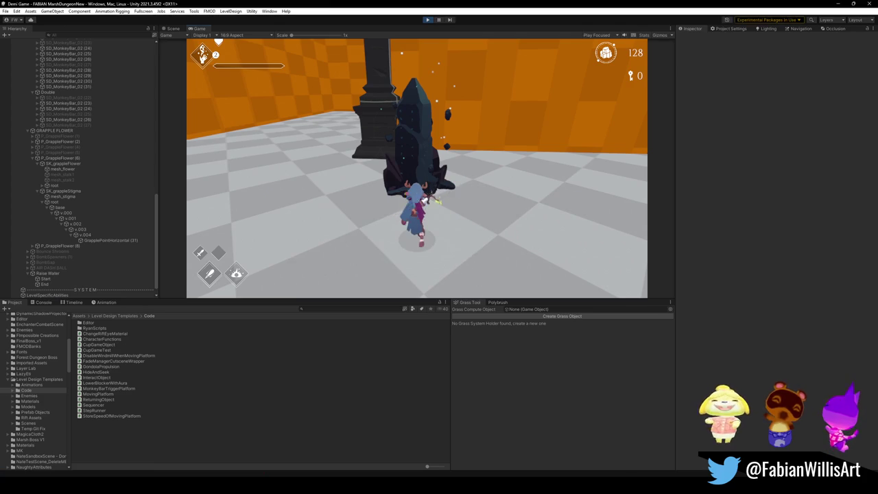
Go fullscreen with F10 and run into the pillared water hall onto the round platform
key(F10)
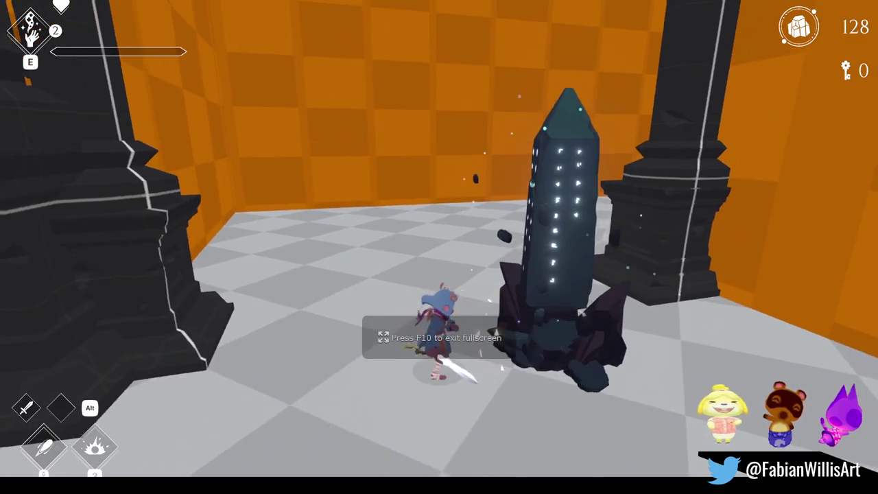
key(w)
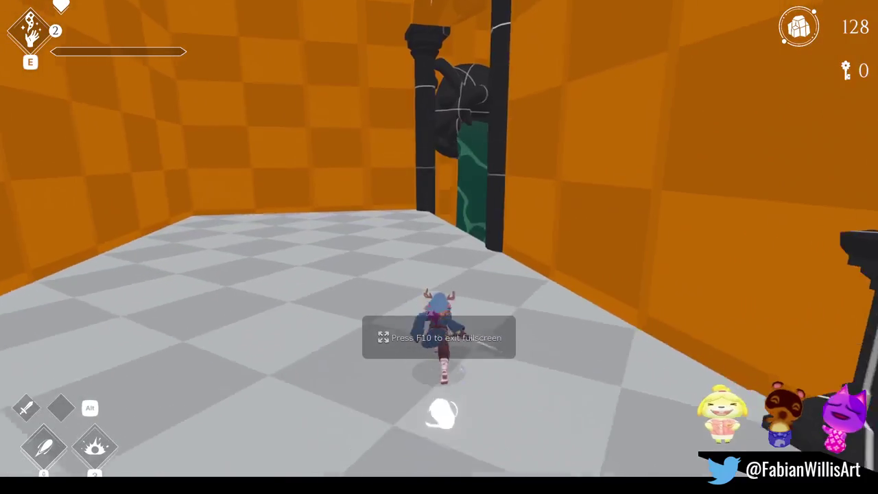
key(w)
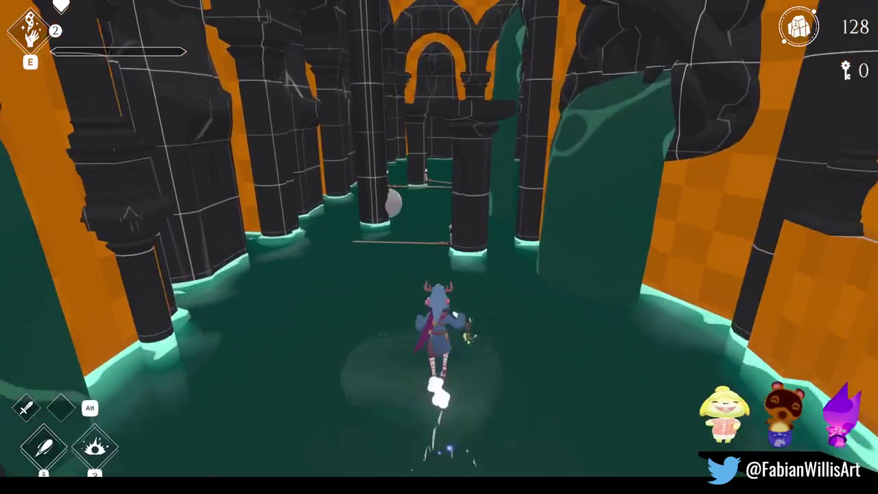
key(w)
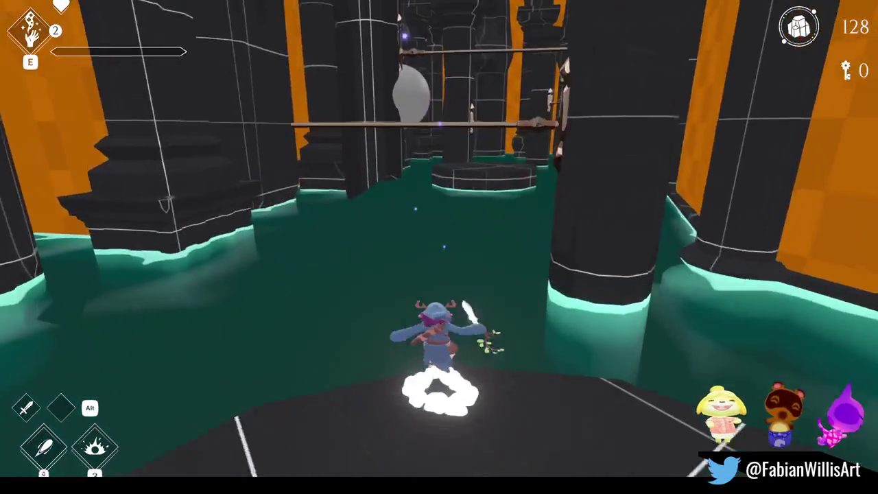
key(w)
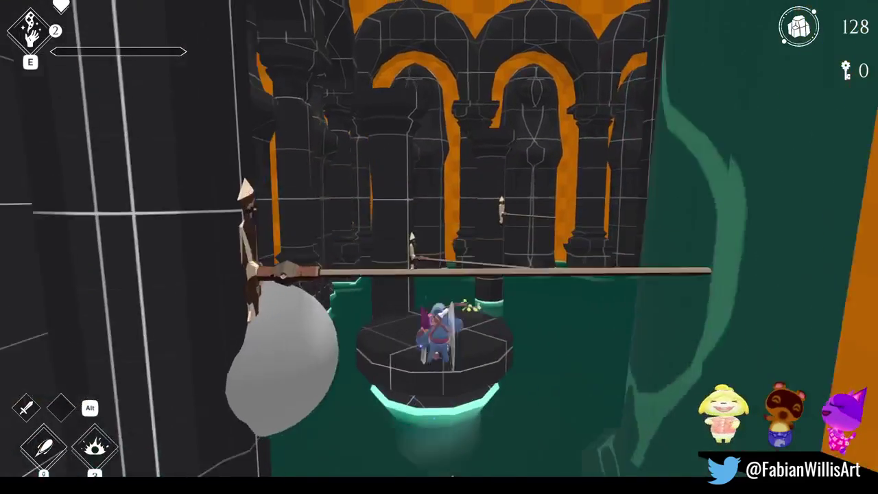
Dash past the spear traps, leap toward the pole, and start a screen capture
key(w)
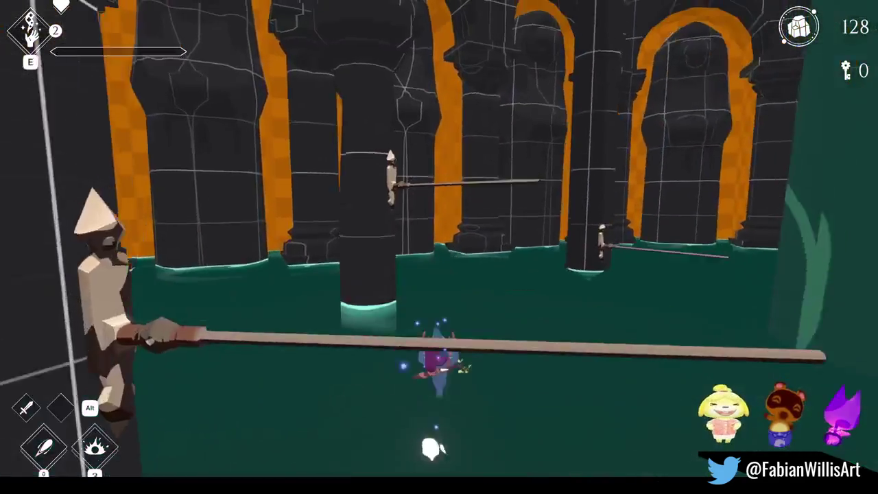
key(w)
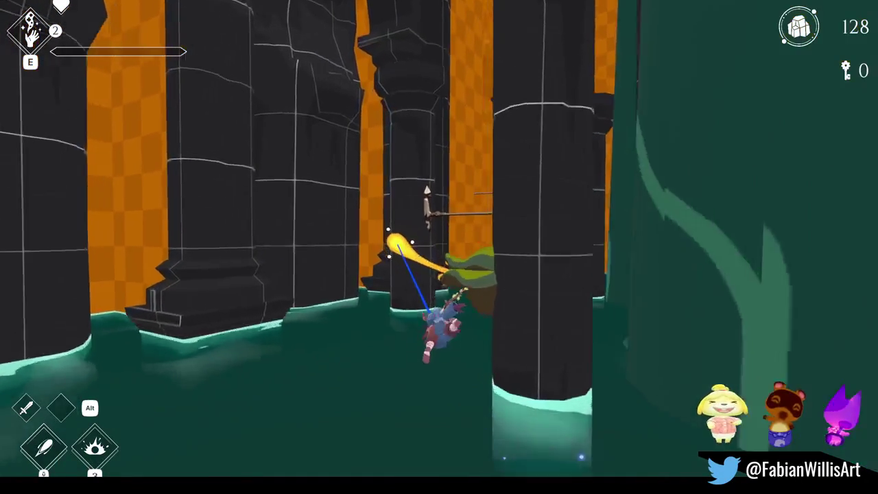
key(space)
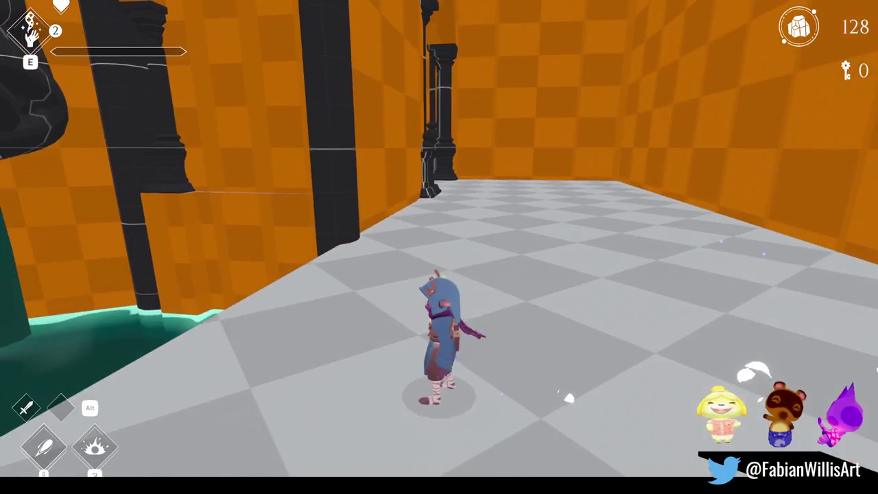
key(super+shift+s)
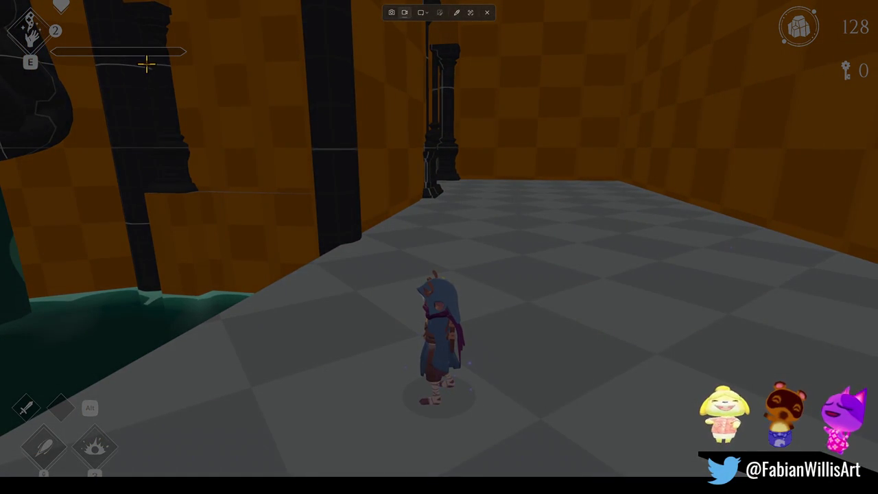
mouse_move(135, 63)
mouse_down()
mouse_move(604, 329)
mouse_move(770, 471)
mouse_up()
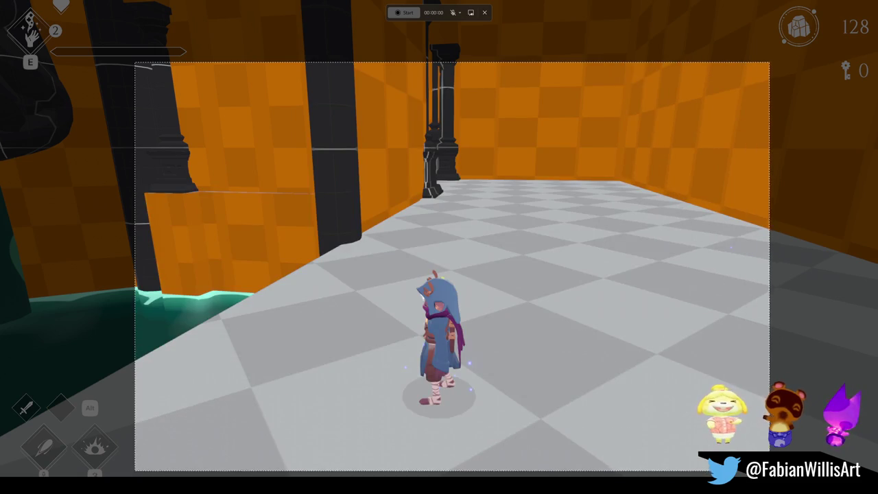
click(404, 33)
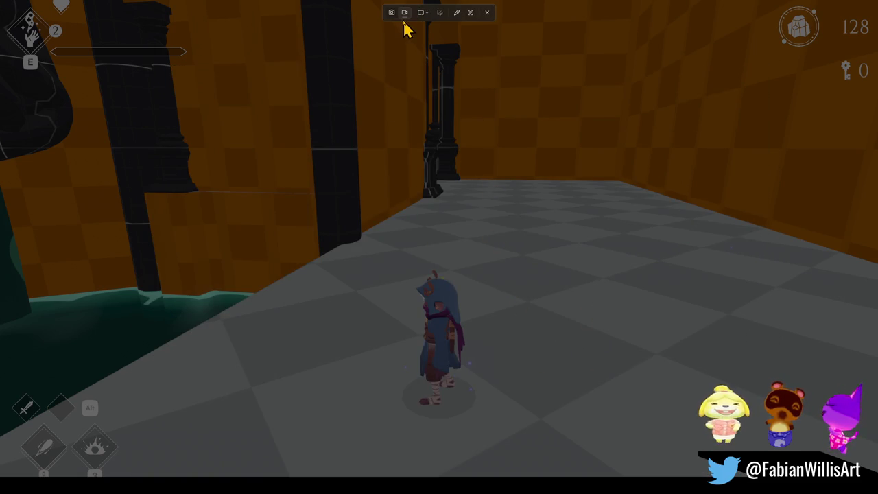
key(Escape)
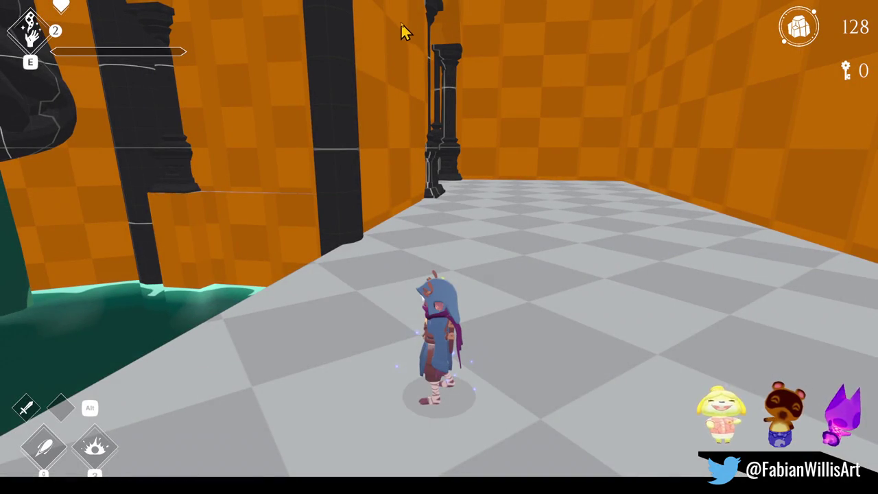
click(520, 118)
Run the character through the teal pool and colonnade out into the open water
key(w)
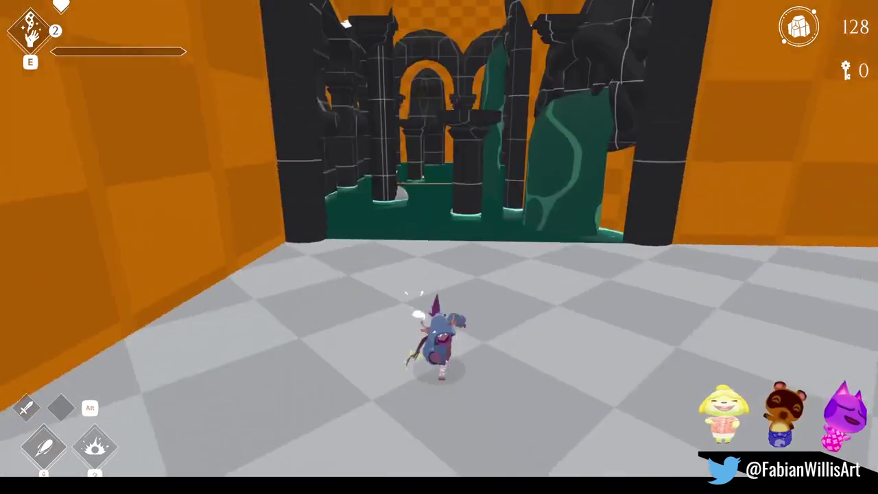
key(w)
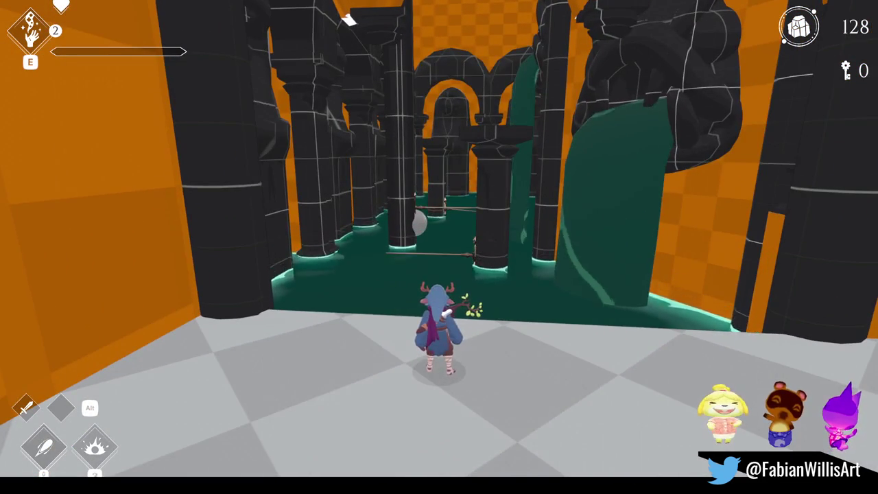
key(w)
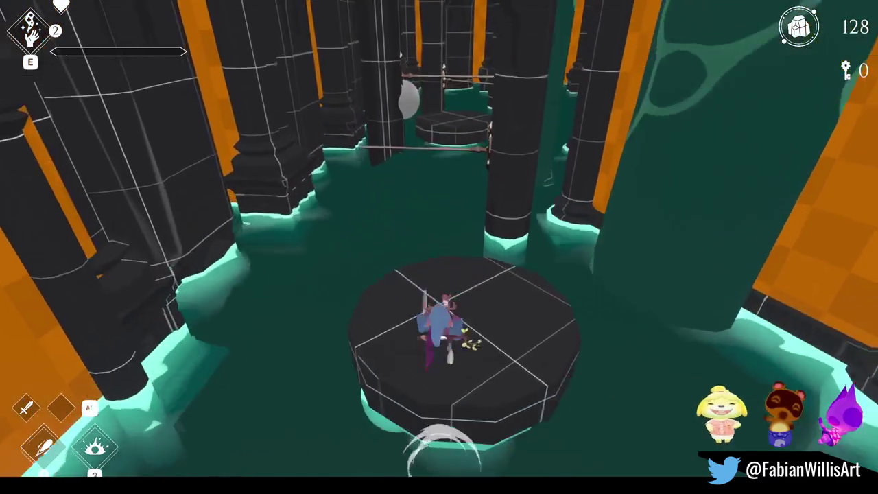
key(w)
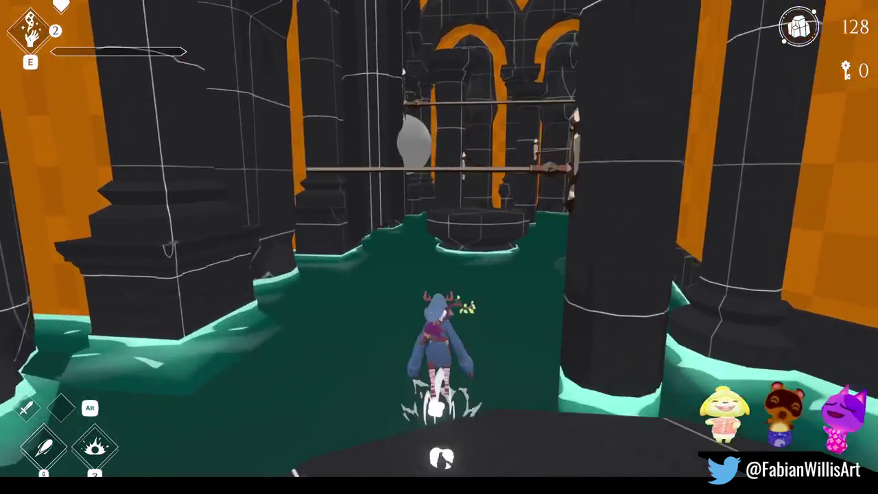
key(w)
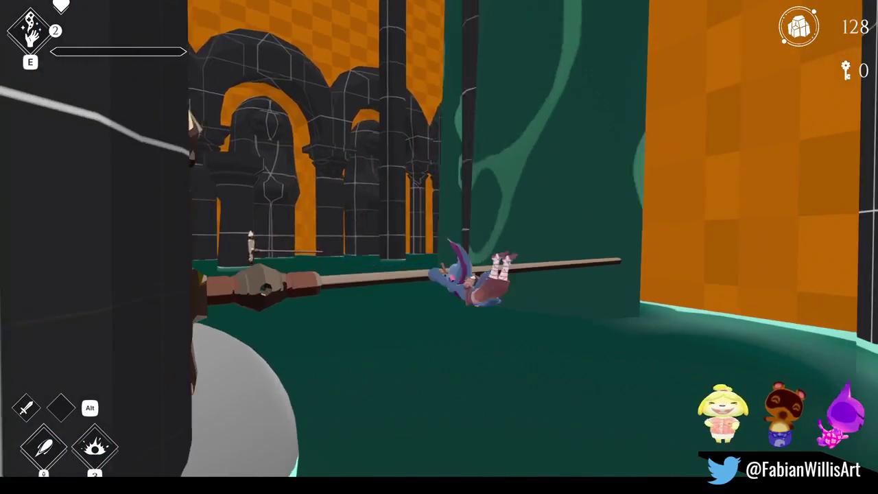
key(w)
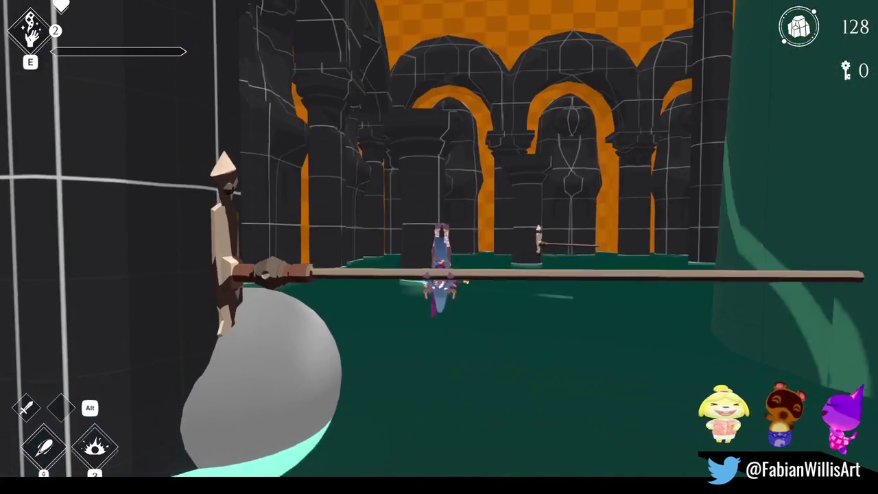
key(w)
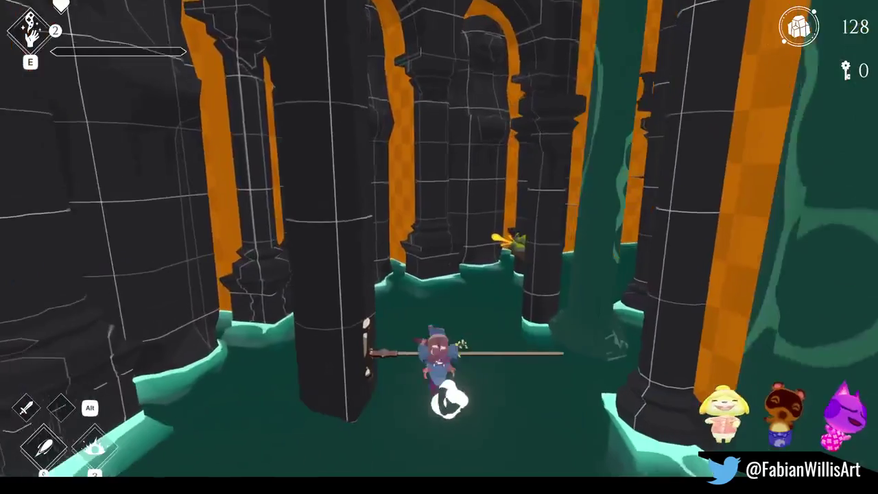
key(w)
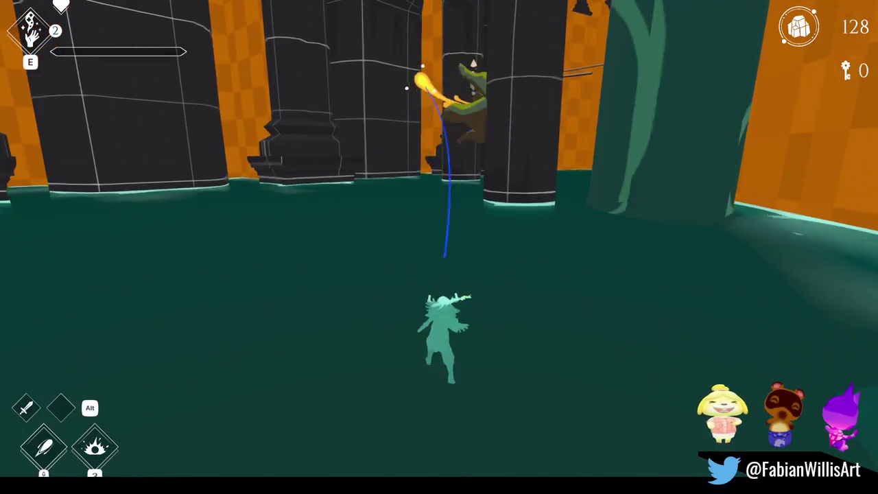
Pause, close the recorded clip preview, and continue the game
key(Escape)
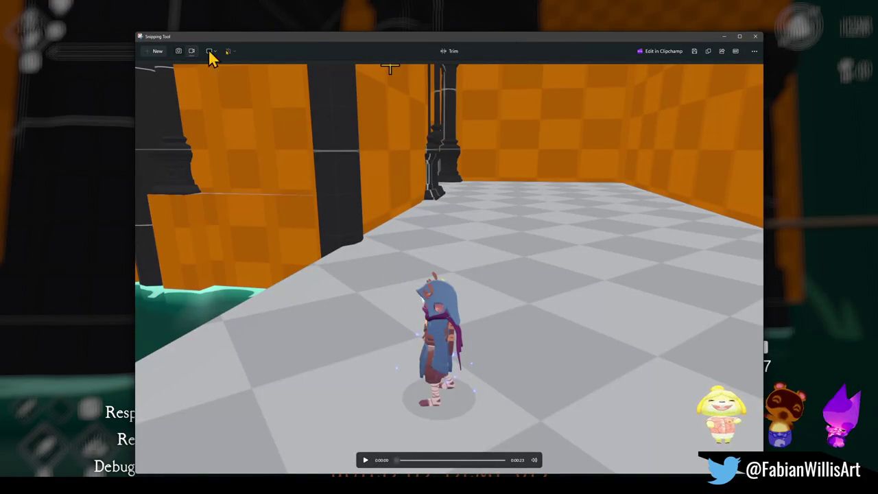
click(756, 37)
click(433, 196)
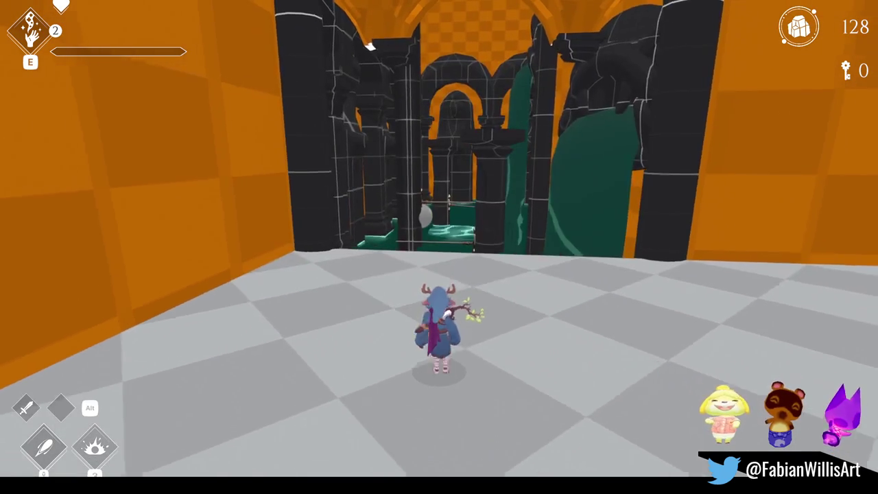
Pause the game to bring up the Continue, Options and Main Menu screen
key(Escape)
Exit fullscreen play and fly the Scene view camera through the pillar hall
key(F11)
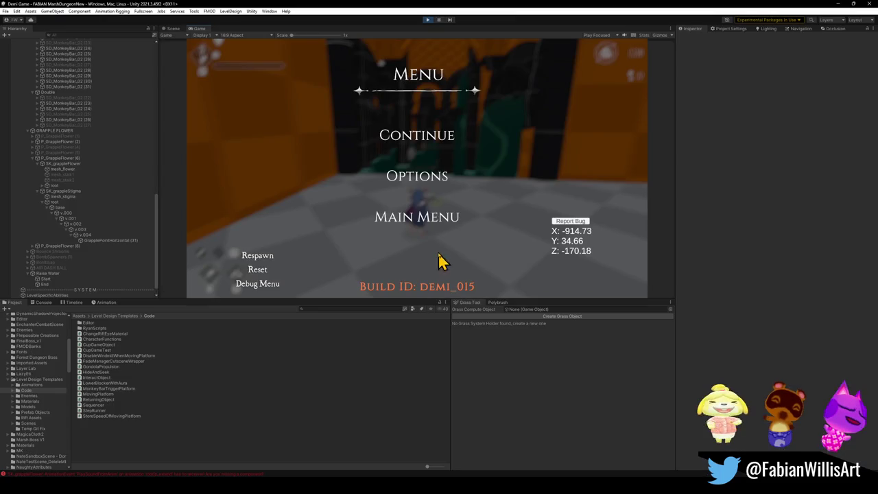
click(172, 28)
mouse_move(415, 144)
mouse_down()
mouse_move(439, 139)
mouse_move(555, 172)
mouse_move(560, 158)
mouse_move(390, 165)
mouse_move(598, 172)
mouse_move(476, 176)
mouse_move(480, 183)
mouse_up()
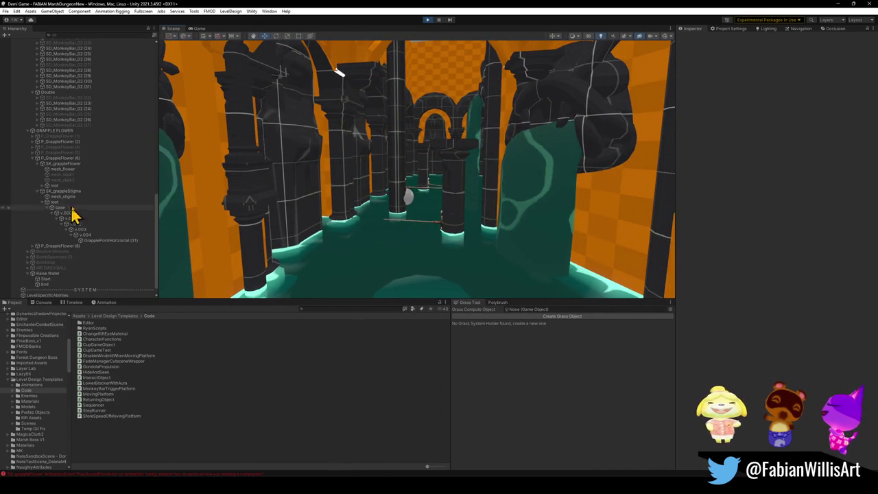
Collapse the Hierarchy to top-level objects and expand the LIGHTS group
click(104, 148)
key(ctrl+a)
key(Left)
key(ctrl+a)
click(61, 211)
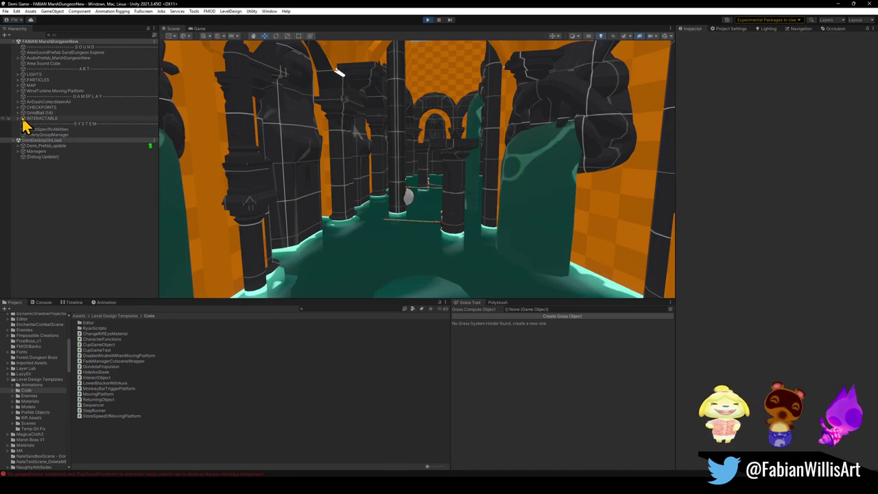
click(18, 74)
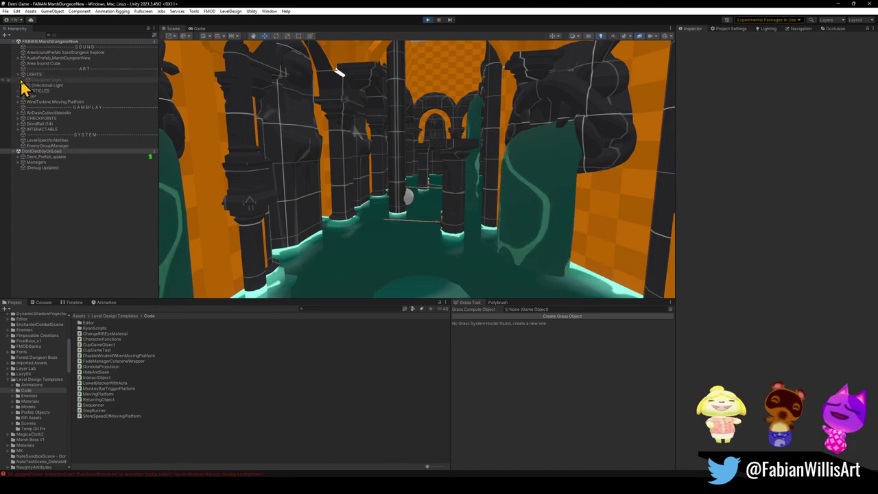
Tint the Character Light a pale teal colour
click(42, 85)
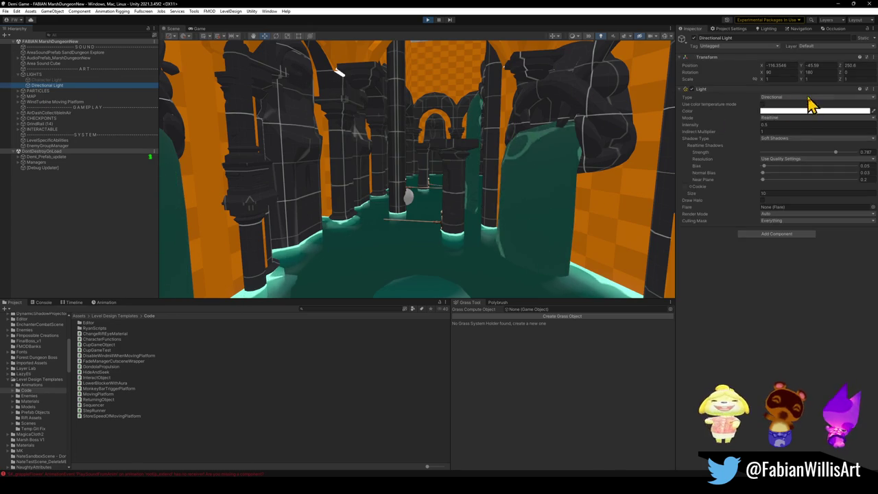
click(765, 113)
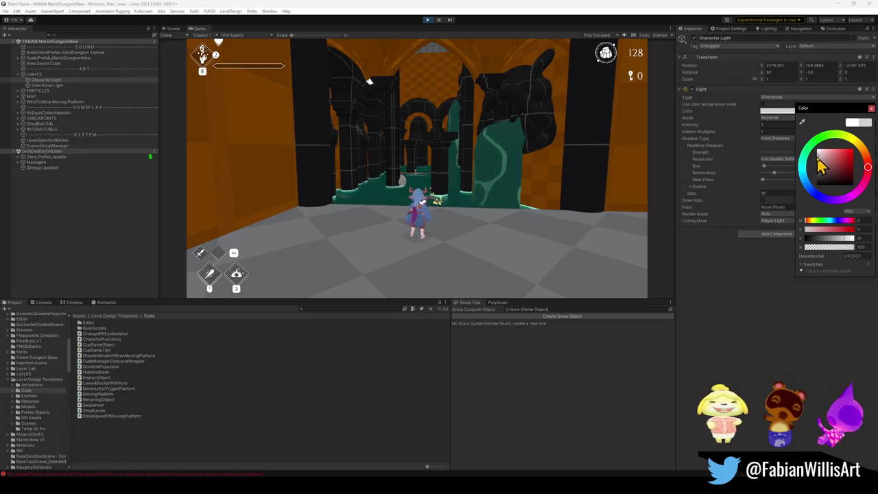
click(807, 171)
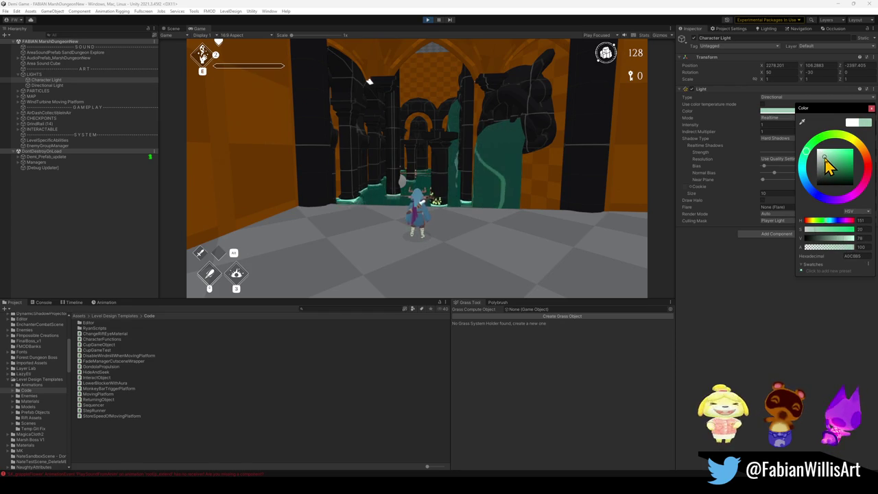
click(466, 195)
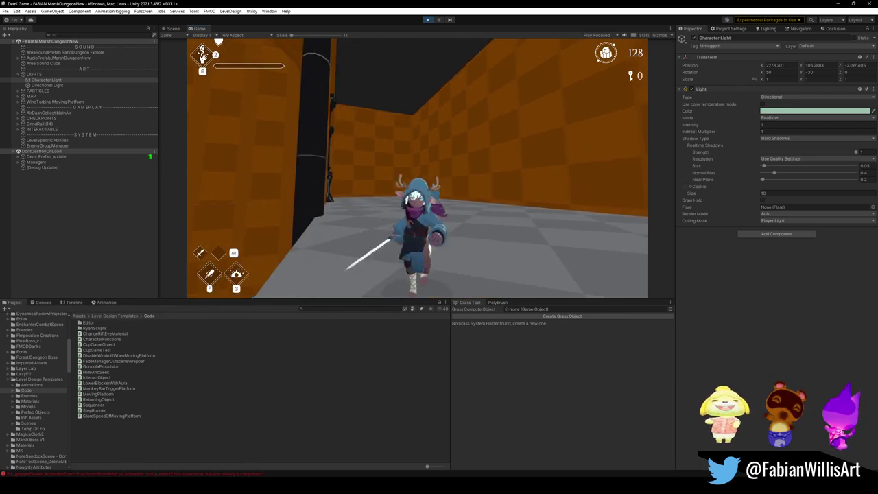
Set the Character Light's Shadow Type to No Shadows and play the game fullscreen
key(super)
key(super)
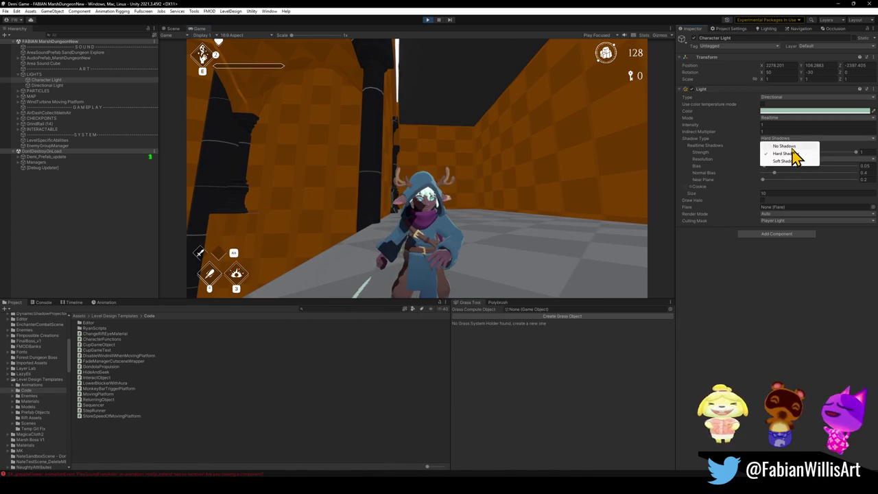
click(784, 146)
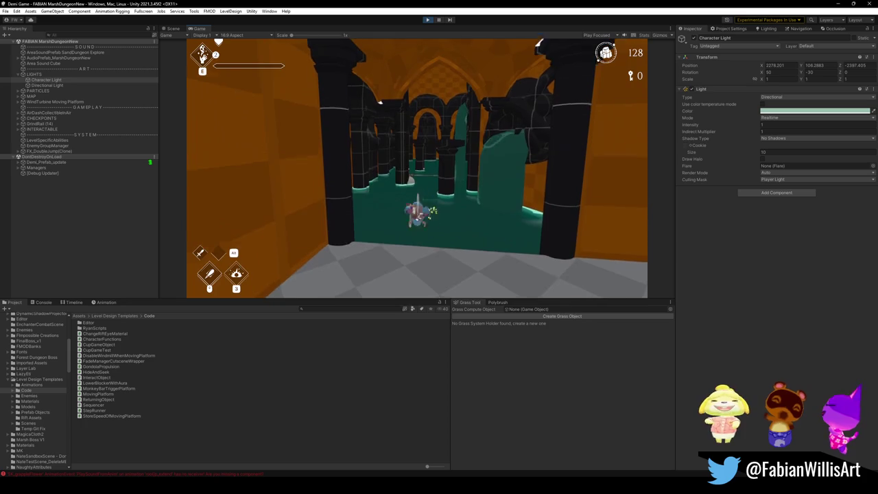
key(F10)
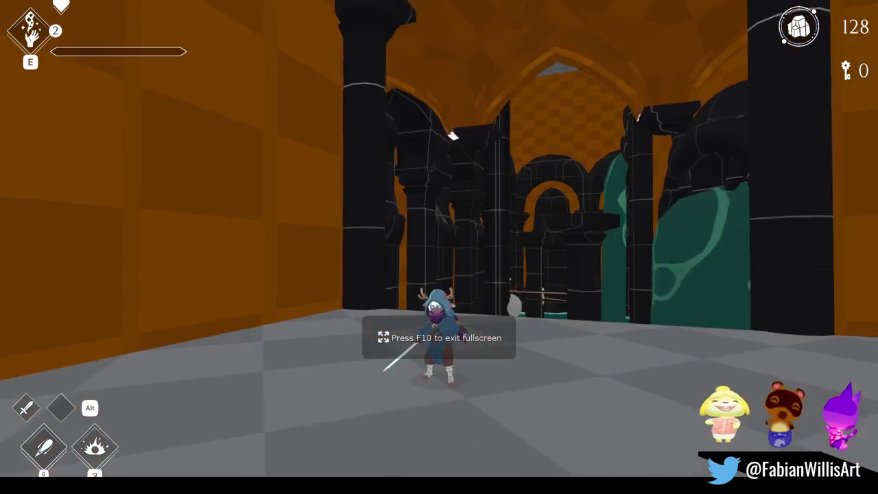
Exit fullscreen with F10, reopen the light Color picker, and select the water's End sphere in the Scene view
key(F10)
key(super)
key(super)
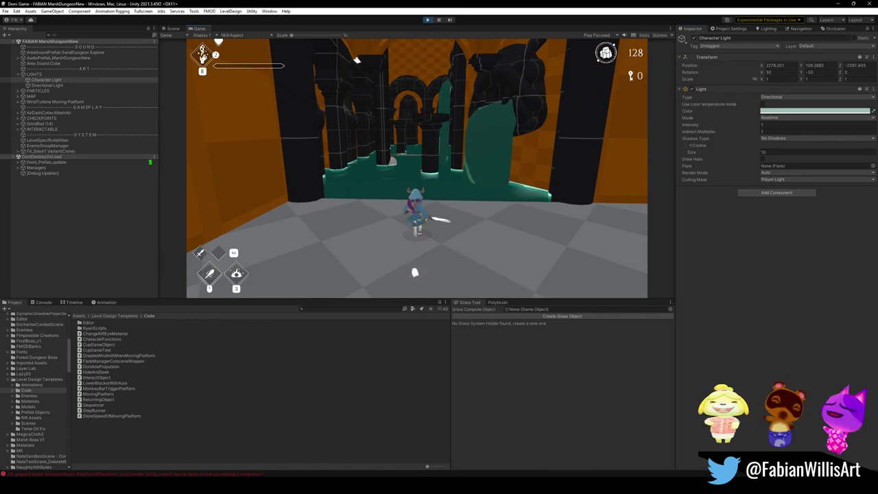
key(super)
key(super)
click(784, 111)
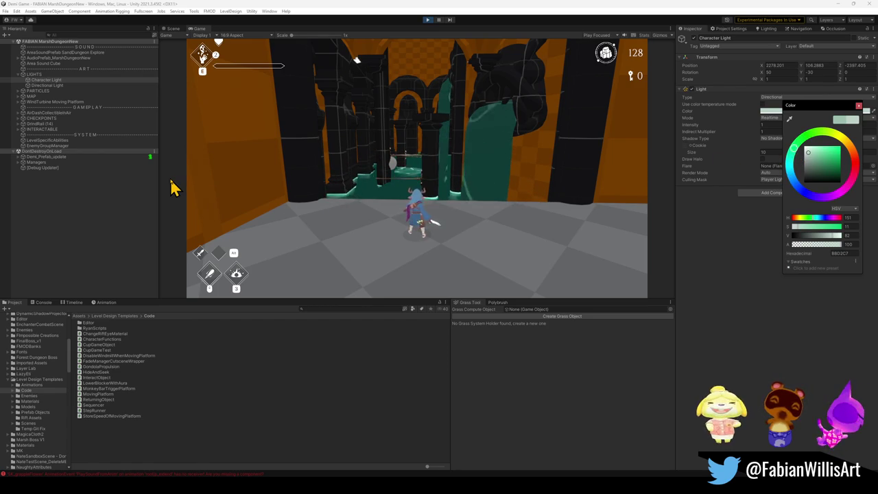
click(173, 29)
click(410, 201)
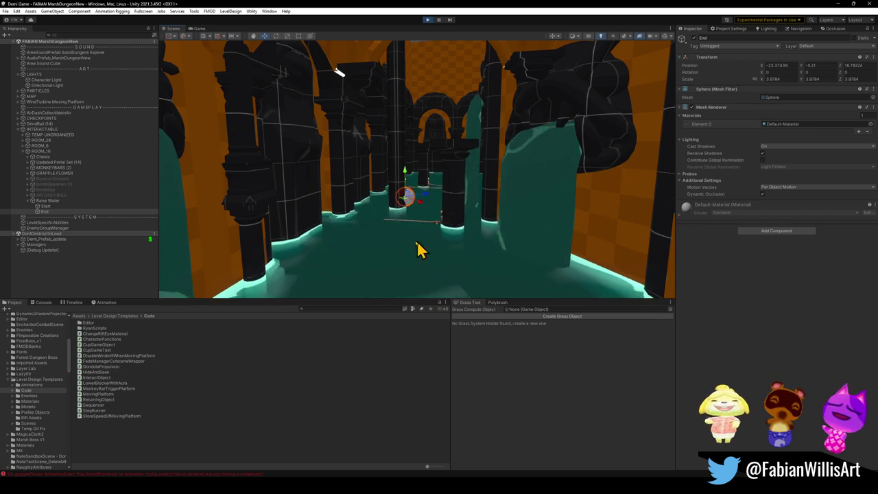
Select the marsh water and test foam Scale values, keeping main scale 17.45 and second intensity at 10.43
click(378, 261)
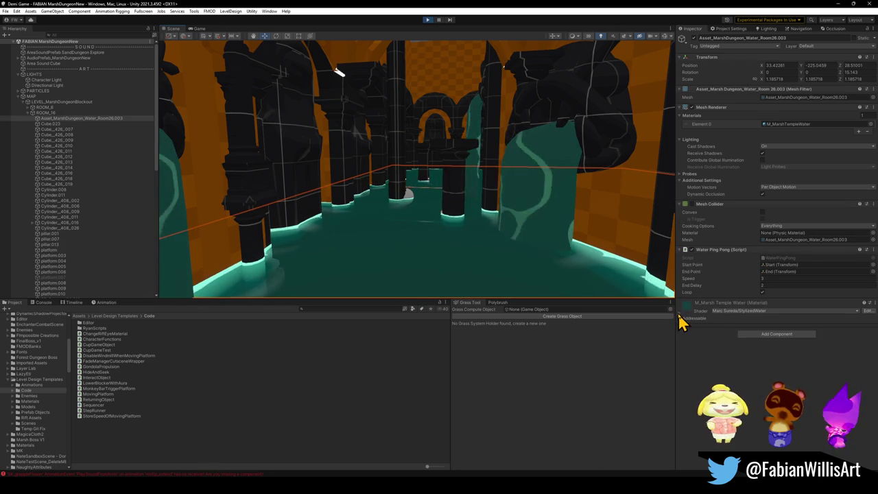
scroll(738, 350, down, 5)
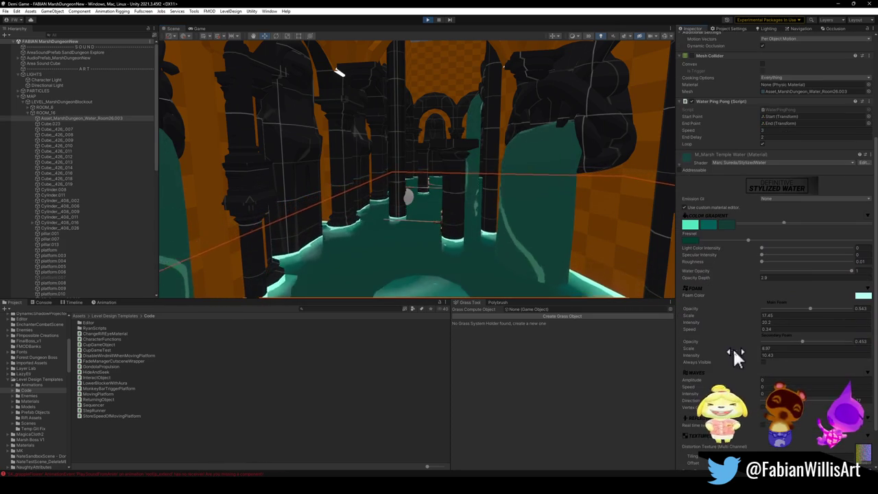
click(774, 316)
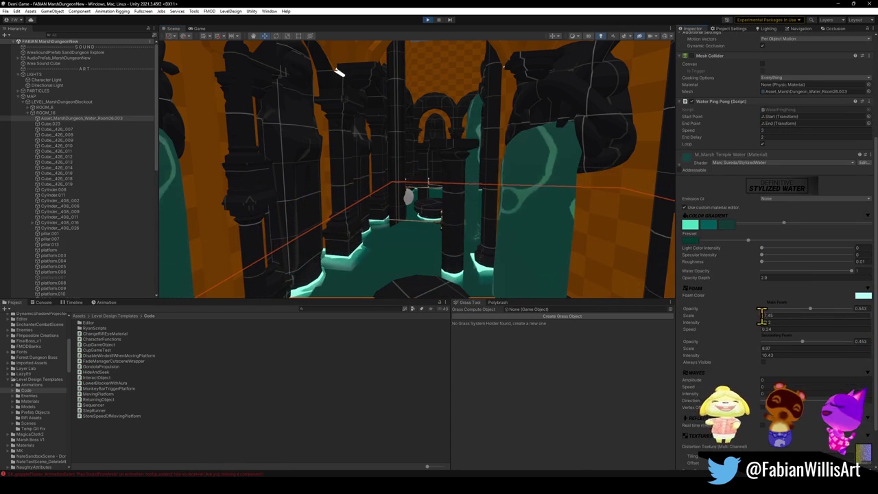
drag(759, 317, 865, 334)
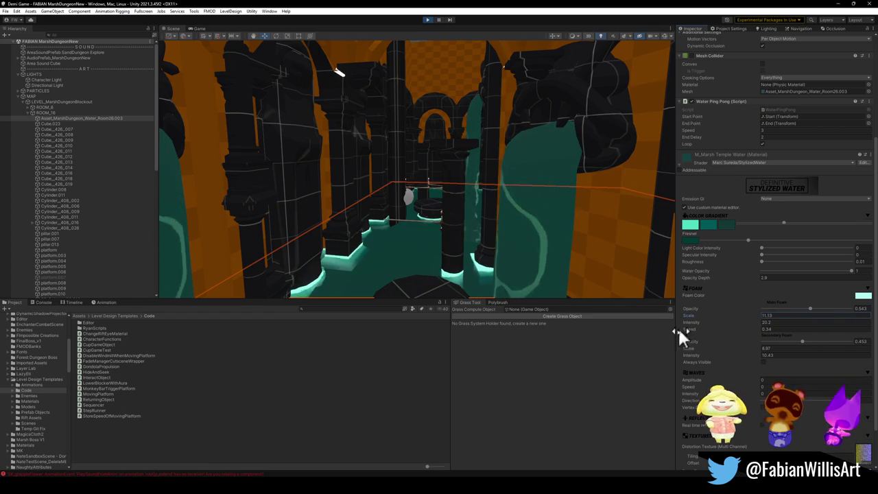
mouse_move(632, 347)
mouse_down()
mouse_move(689, 337)
mouse_move(23, 339)
mouse_move(809, 337)
mouse_move(751, 328)
mouse_move(23, 343)
mouse_move(343, 378)
mouse_move(447, 378)
mouse_move(189, 442)
mouse_move(551, 471)
mouse_move(288, 451)
mouse_move(189, 431)
mouse_up()
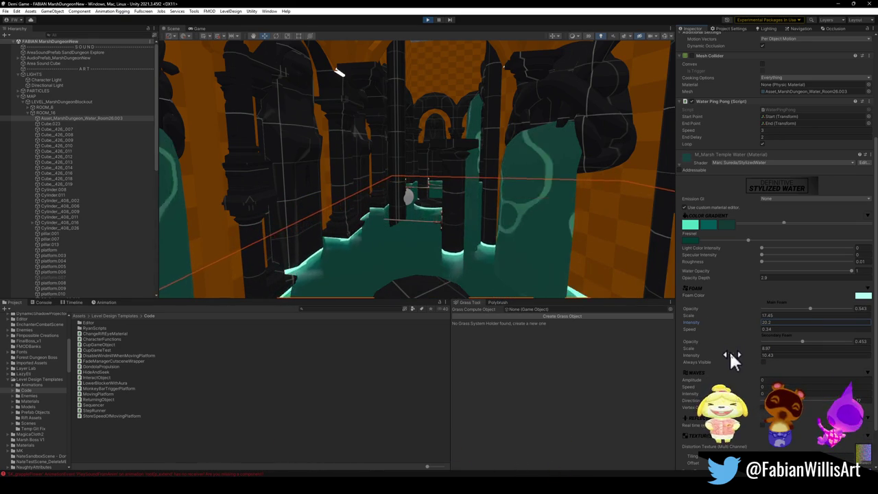
mouse_move(702, 350)
mouse_down()
mouse_move(733, 351)
mouse_move(698, 357)
mouse_move(731, 363)
mouse_move(20, 391)
mouse_move(744, 377)
mouse_move(745, 364)
mouse_move(41, 398)
mouse_move(872, 394)
mouse_move(855, 387)
mouse_move(867, 384)
mouse_move(75, 391)
mouse_move(427, 417)
mouse_move(392, 418)
mouse_move(98, 385)
mouse_up()
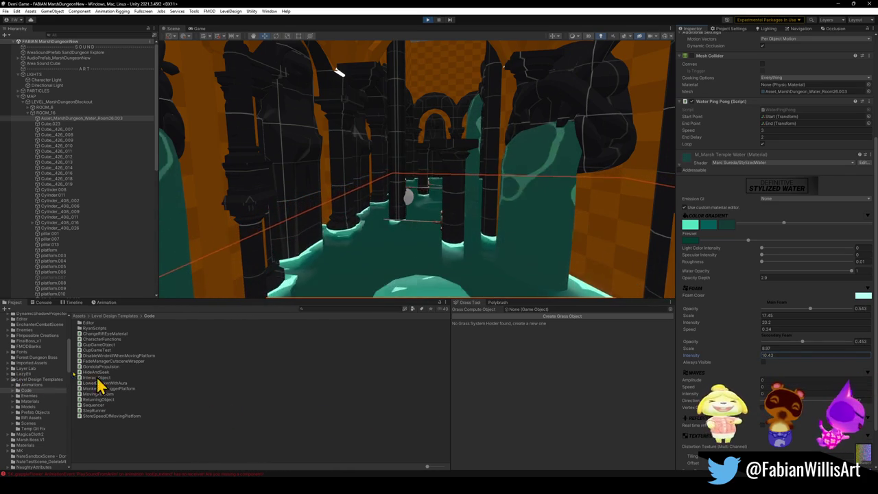
Add a Plane under the water object and scale it to 18.881 across the room
right_click(76, 120)
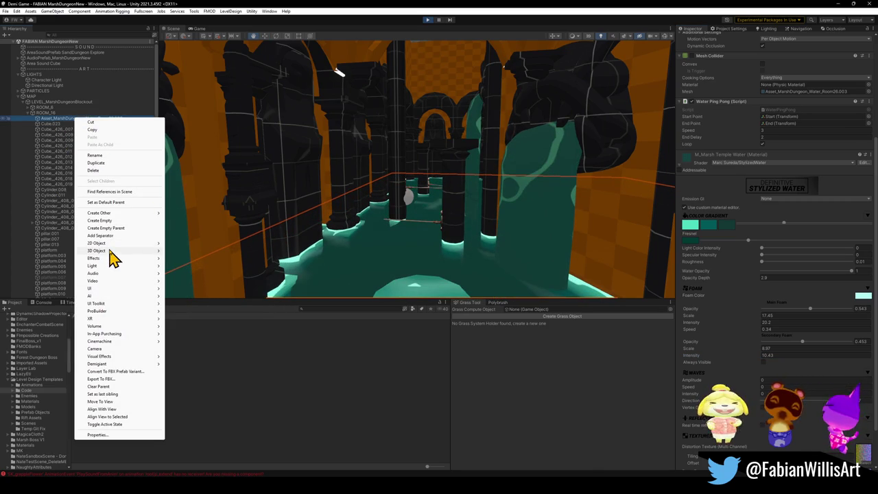
mouse_move(109, 252)
click(191, 282)
mouse_move(337, 268)
mouse_down()
mouse_move(416, 212)
mouse_move(448, 207)
mouse_up()
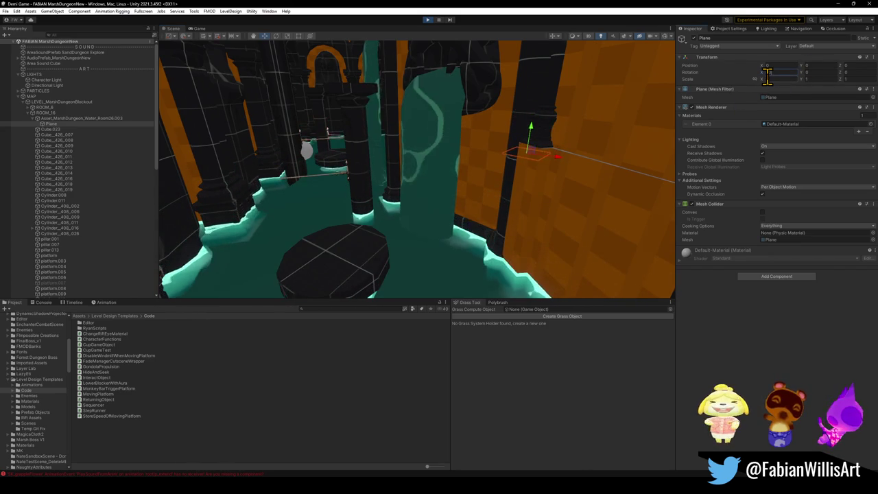
mouse_move(526, 155)
mouse_down()
mouse_move(574, 172)
mouse_move(820, 194)
mouse_move(88, 190)
mouse_move(378, 194)
mouse_move(359, 200)
mouse_move(350, 184)
mouse_move(551, 86)
mouse_move(539, 107)
mouse_up()
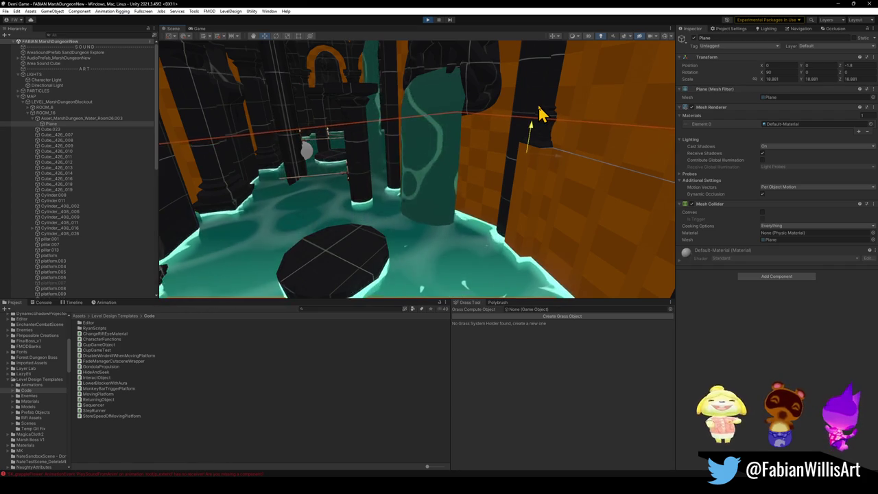
mouse_move(541, 118)
mouse_down()
mouse_move(447, 118)
mouse_move(493, 110)
mouse_move(498, 73)
mouse_move(510, 113)
mouse_up()
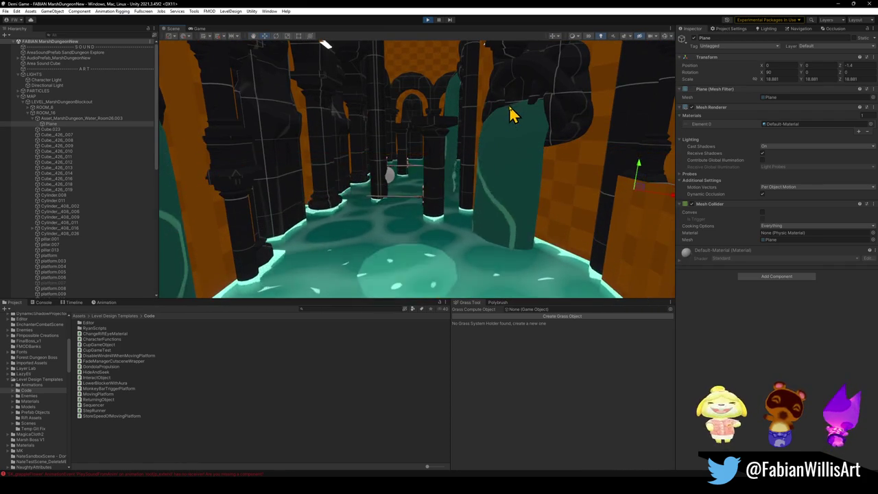
Move the Plane to Z -0.91 and fly around the room to check its placement
mouse_move(500, 153)
mouse_down()
mouse_move(504, 168)
mouse_move(500, 143)
mouse_move(497, 174)
mouse_move(505, 176)
mouse_up()
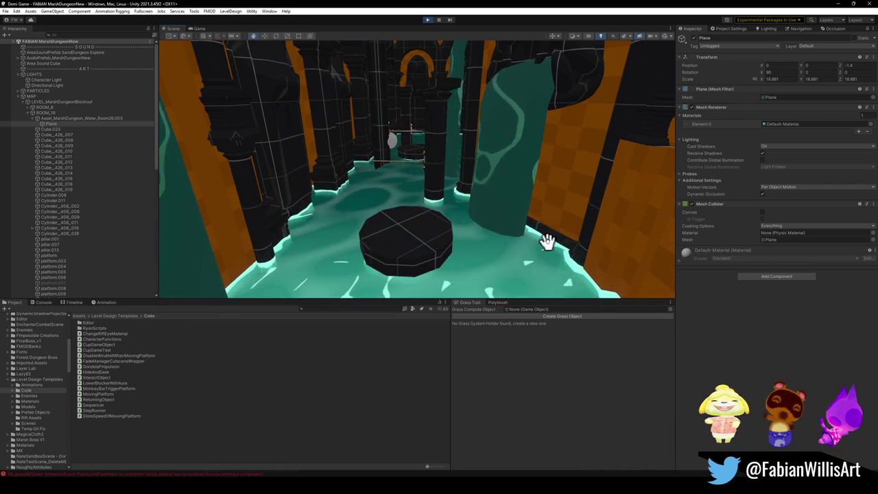
mouse_move(501, 221)
mouse_down()
mouse_move(526, 208)
mouse_move(526, 249)
mouse_move(523, 241)
mouse_up()
drag(521, 134, 614, 125)
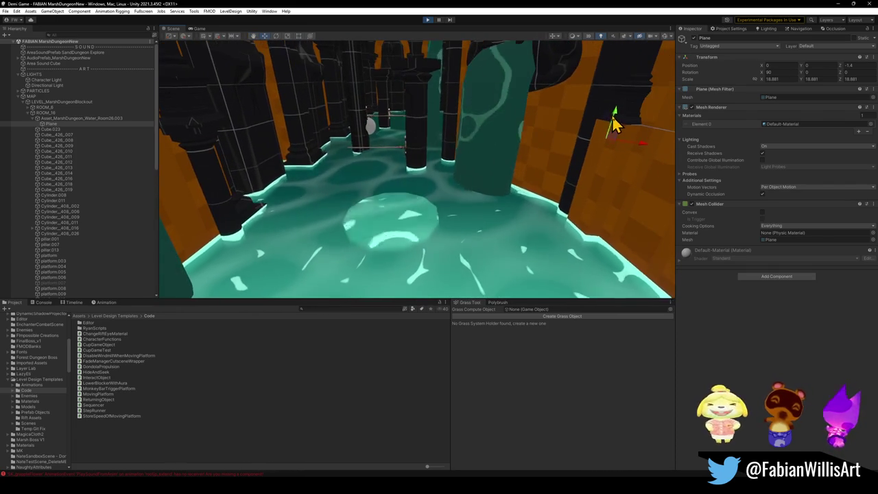
scroll(616, 118, up, 5)
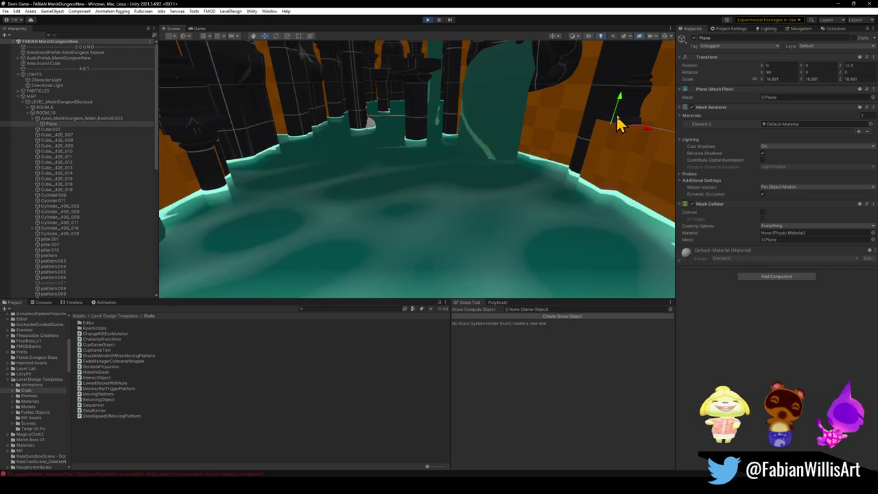
mouse_move(619, 109)
mouse_down()
mouse_move(624, 96)
mouse_move(614, 125)
mouse_move(409, 379)
mouse_move(535, 157)
mouse_move(526, 208)
mouse_move(525, 192)
mouse_up()
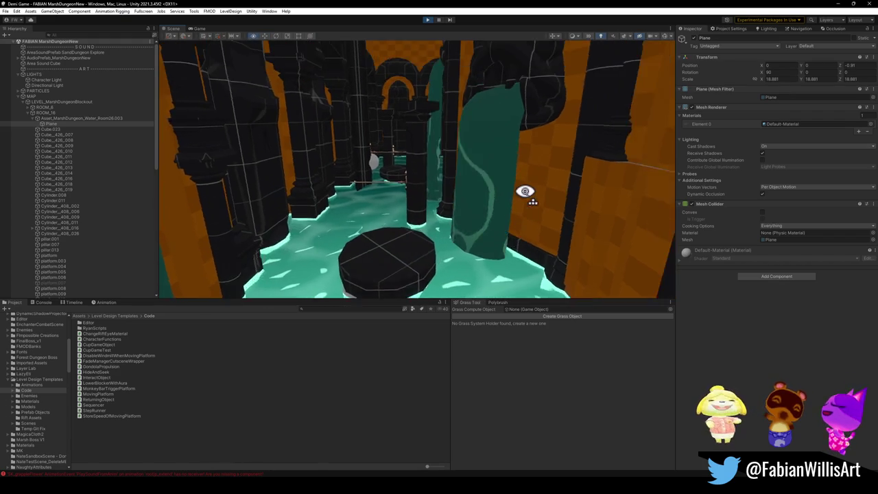
key(w)
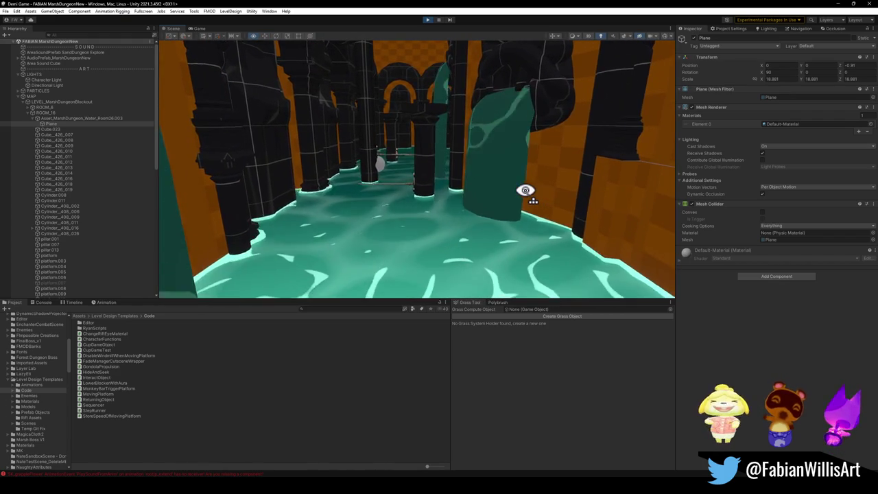
key(q)
mouse_move(568, 167)
mouse_down()
mouse_move(569, 114)
mouse_move(505, 153)
mouse_move(536, 243)
mouse_move(558, 237)
mouse_move(509, 133)
mouse_up()
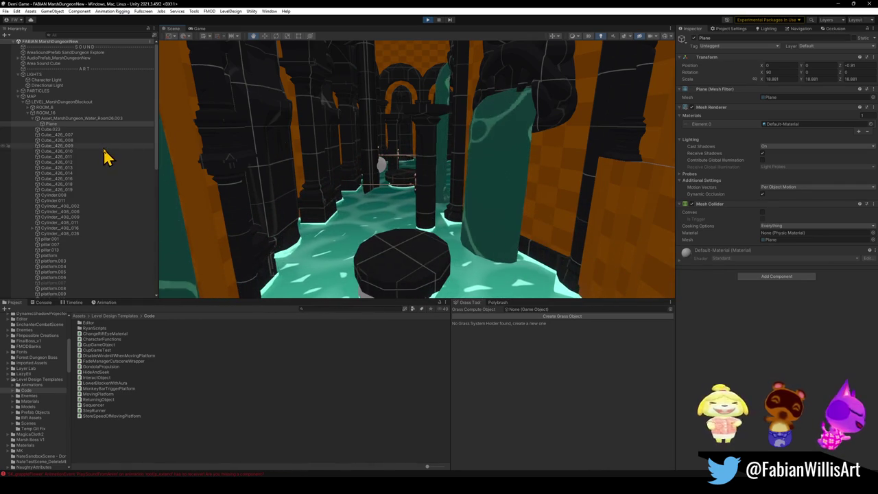
click(83, 118)
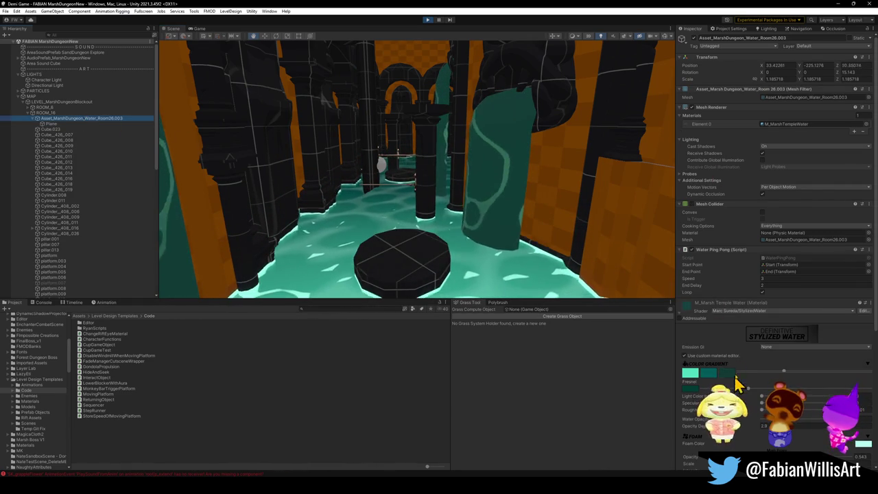
scroll(741, 343, down, 3)
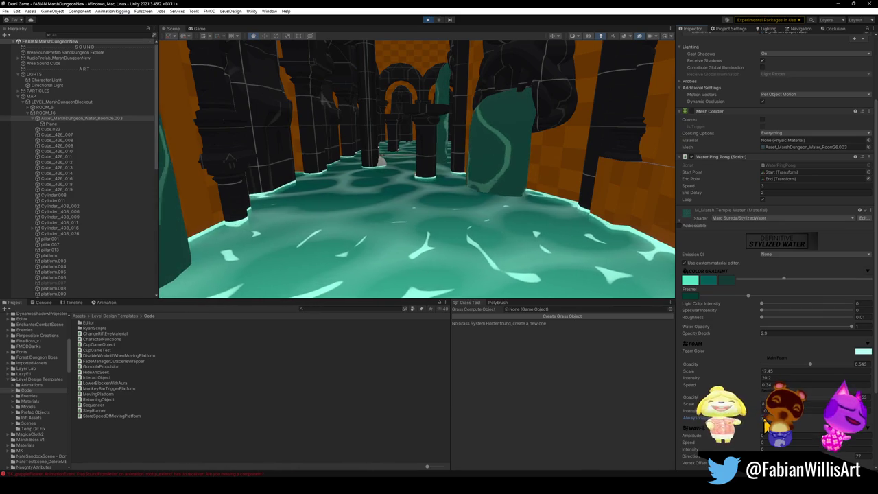
click(90, 125)
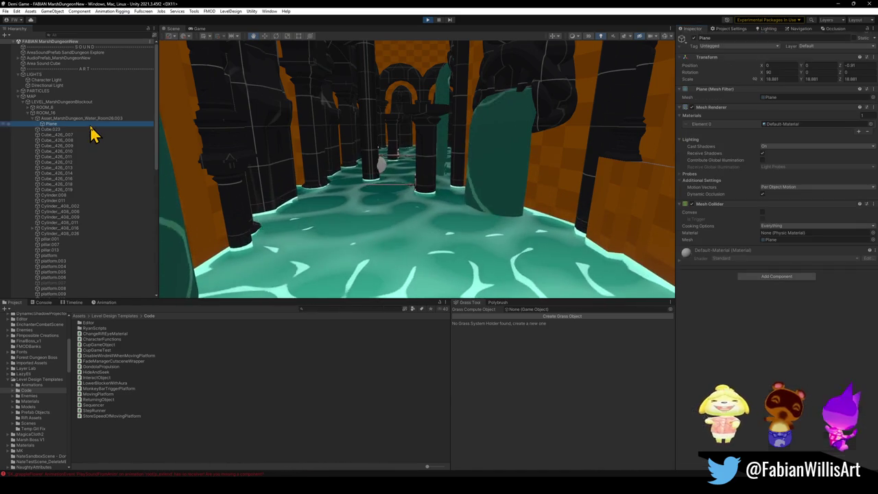
Deactivate the flat water Plane and view the room from a higher angle
click(693, 38)
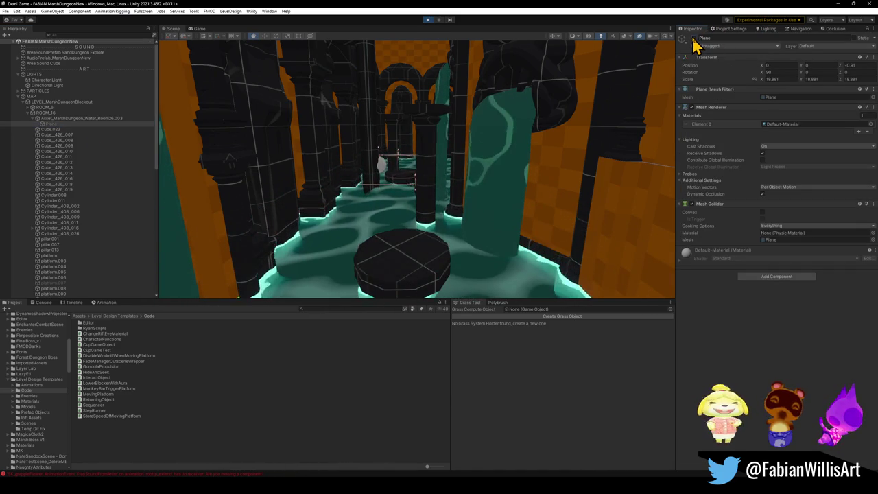
mouse_move(481, 206)
mouse_down()
mouse_move(466, 193)
mouse_move(462, 150)
mouse_up()
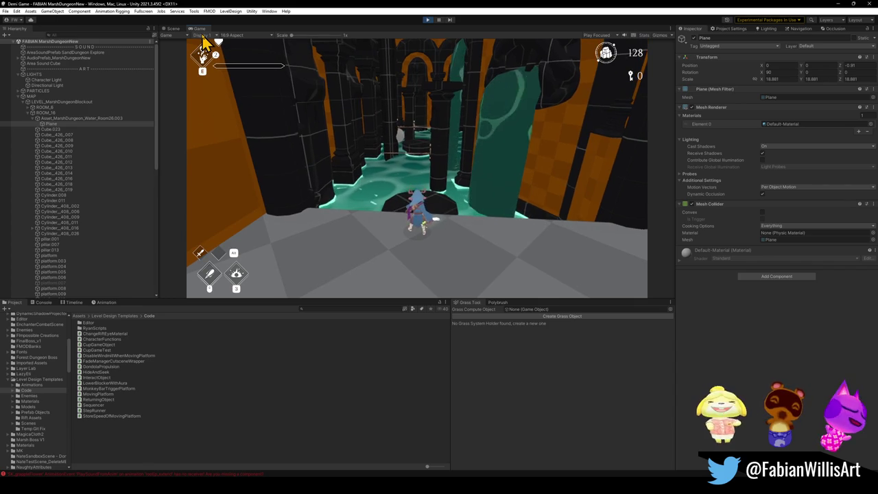
key(Up)
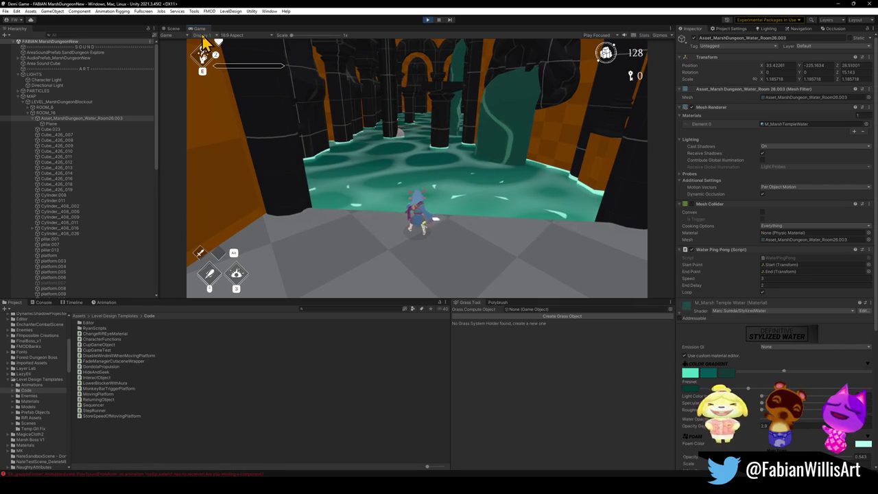
key(Down)
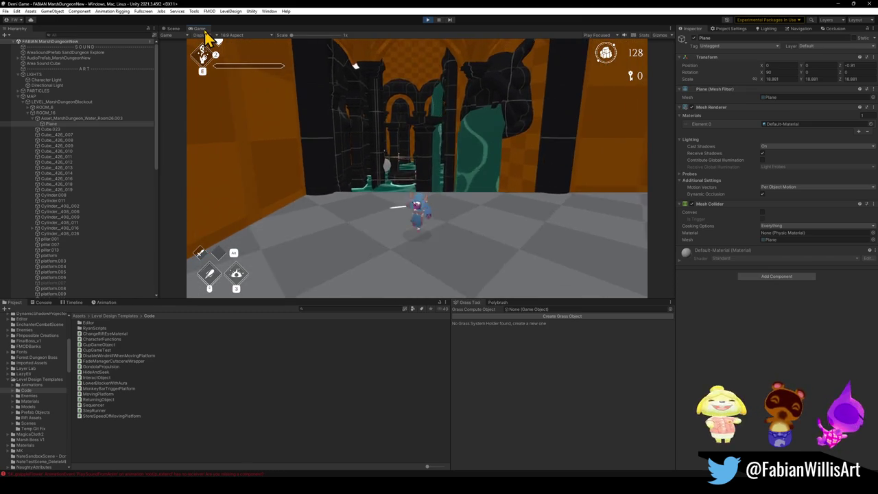
Collapse the whole Hierarchy tree
key(super)
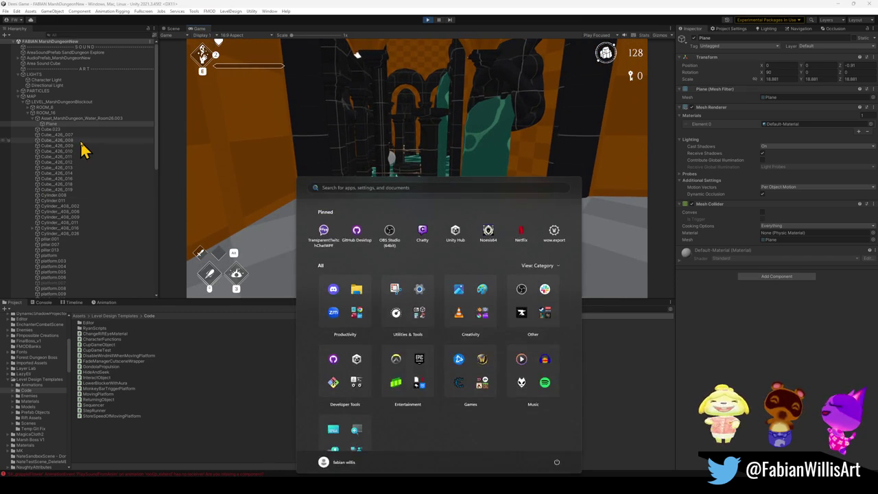
click(81, 141)
key(Left)
key(Left)
key(Left)
key(Right)
key(ctrl+a)
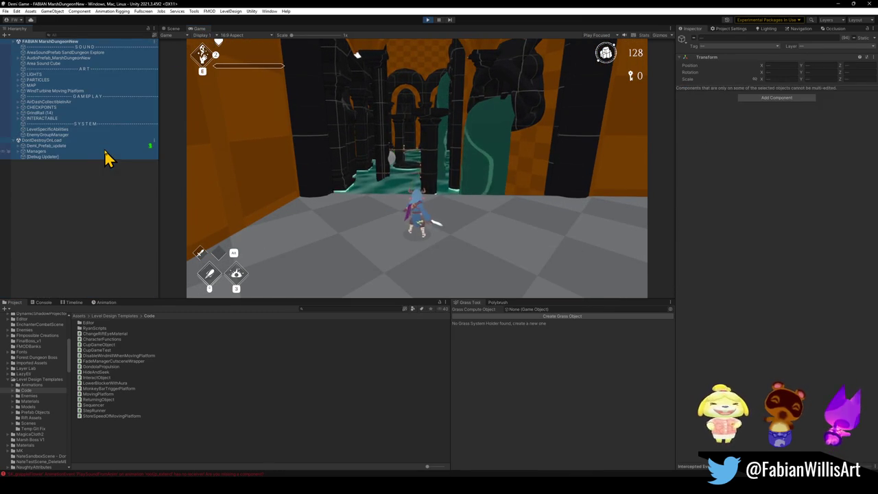
Clear the selection and expand PARTICLES to reveal Water Foam Mesh
click(71, 196)
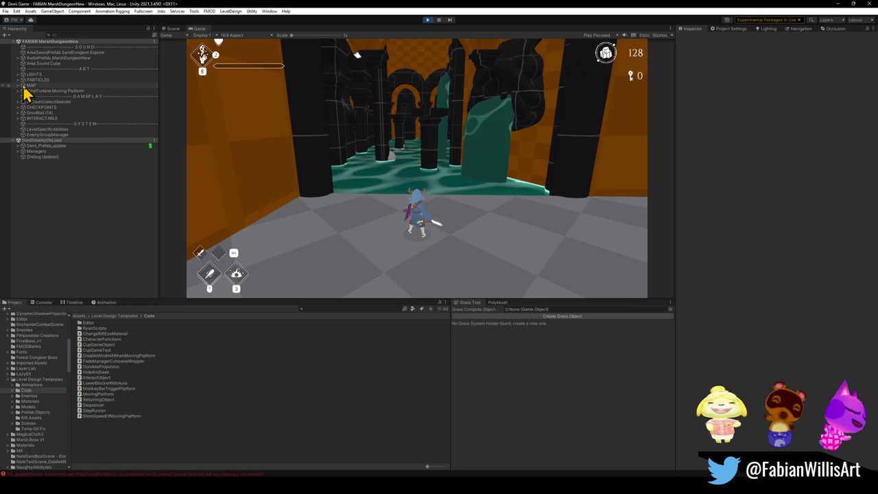
click(18, 81)
click(18, 80)
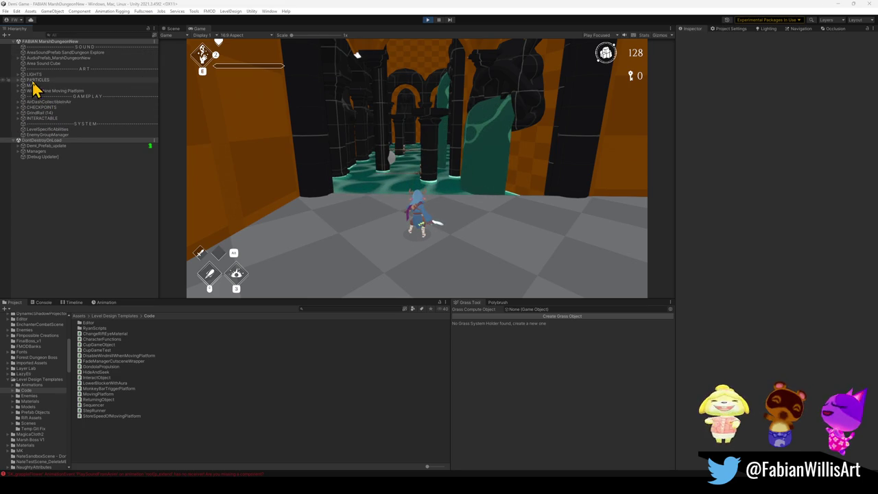
click(18, 80)
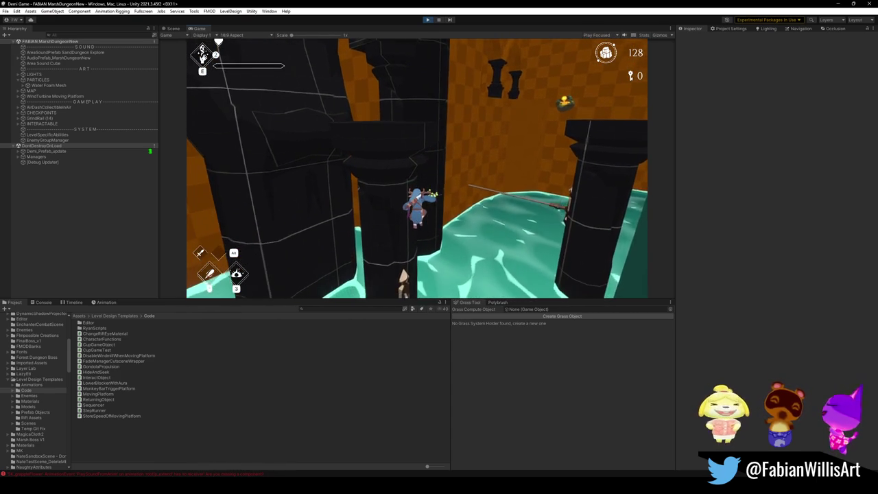
Play through the marsh room with a double jump, then make the game fullscreen
key(super)
click(427, 164)
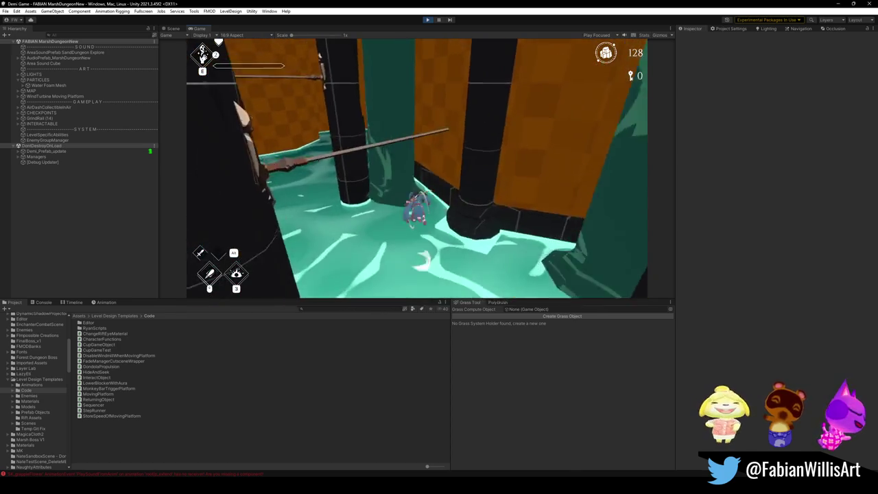
key(space)
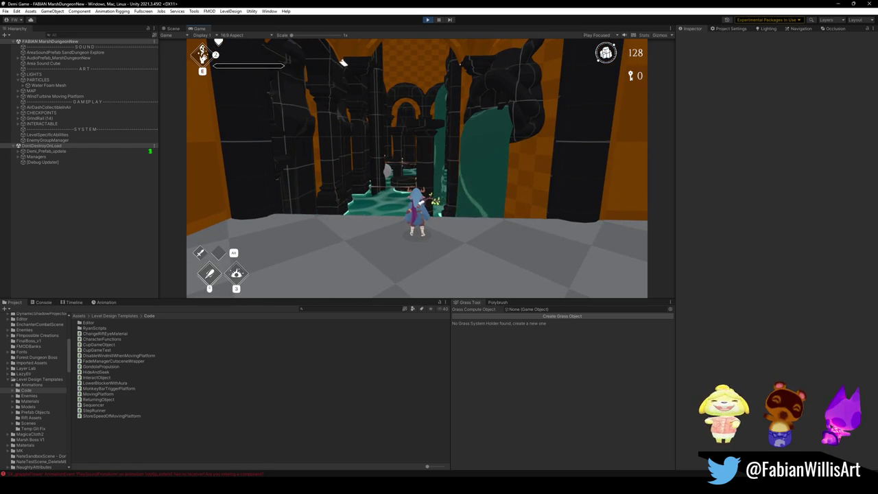
key(F10)
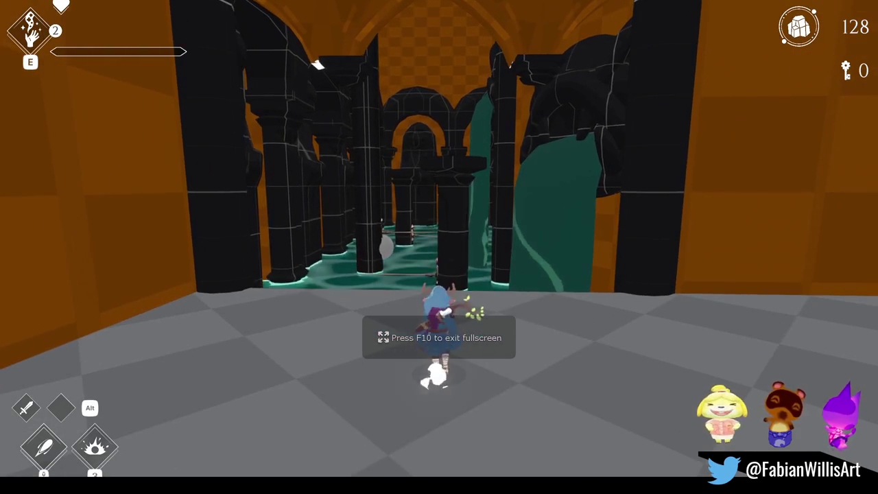
Swing the character's sword, then pause the game and exit fullscreen
key(super)
click(250, 313)
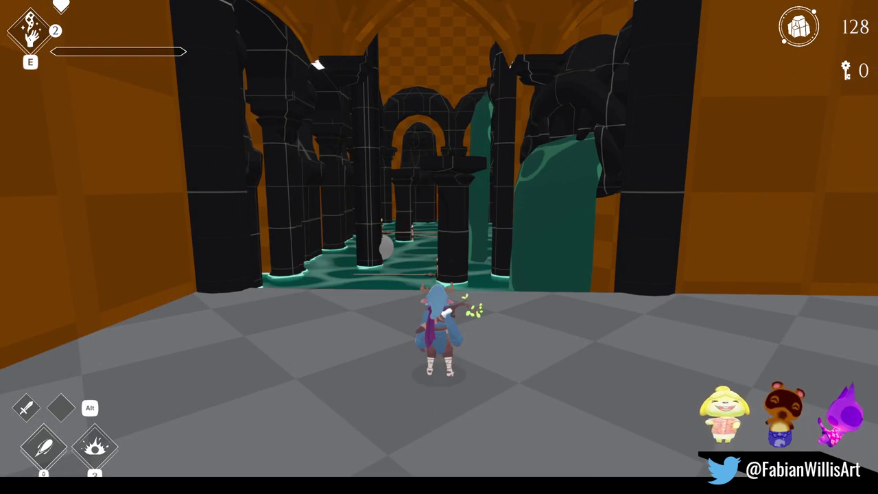
click(473, 217)
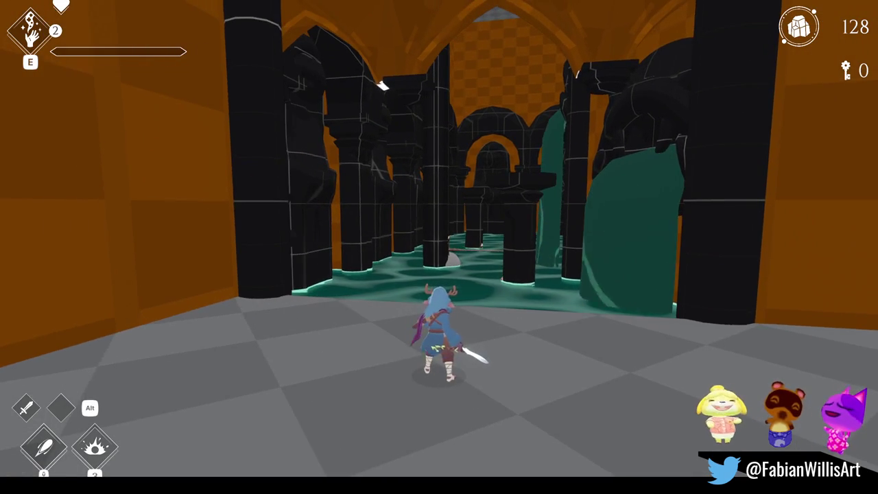
key(Escape)
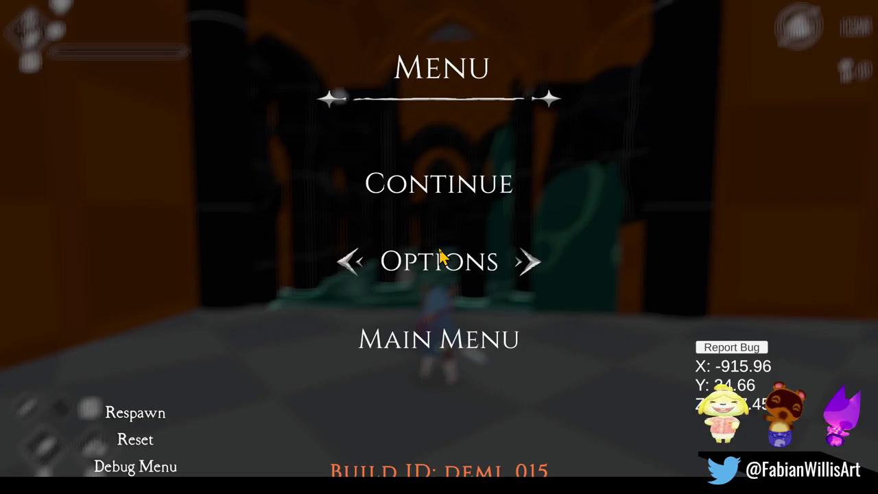
key(F11)
Inspect Raise Water's End marker in the Scene view and expand Demi_Prefab_update
click(177, 29)
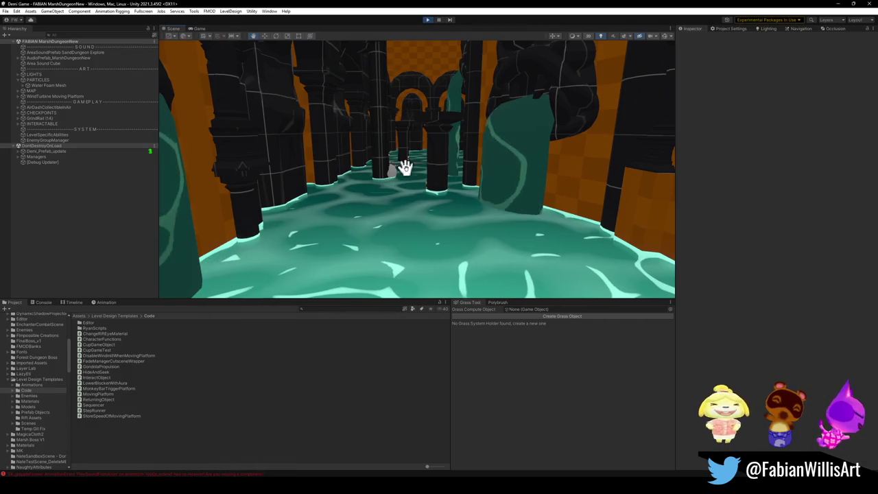
click(392, 175)
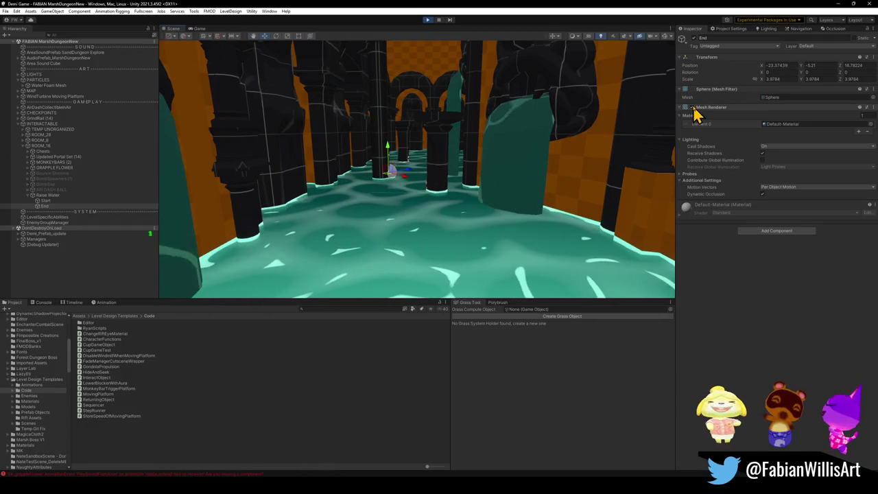
click(357, 395)
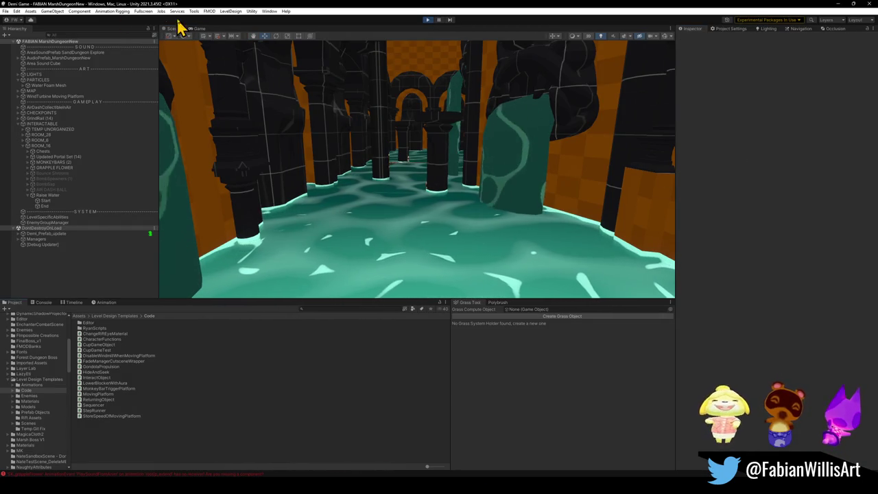
click(19, 234)
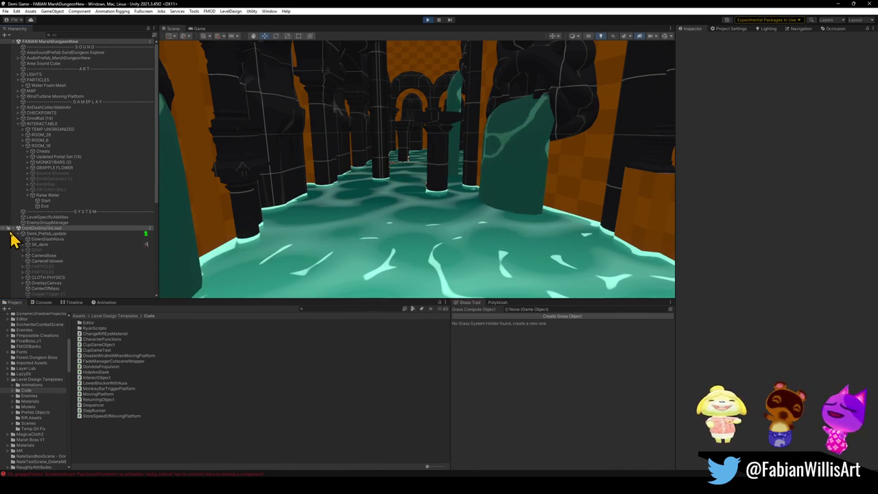
Resume the paused game from the Game view, then return to the Scene view
click(198, 28)
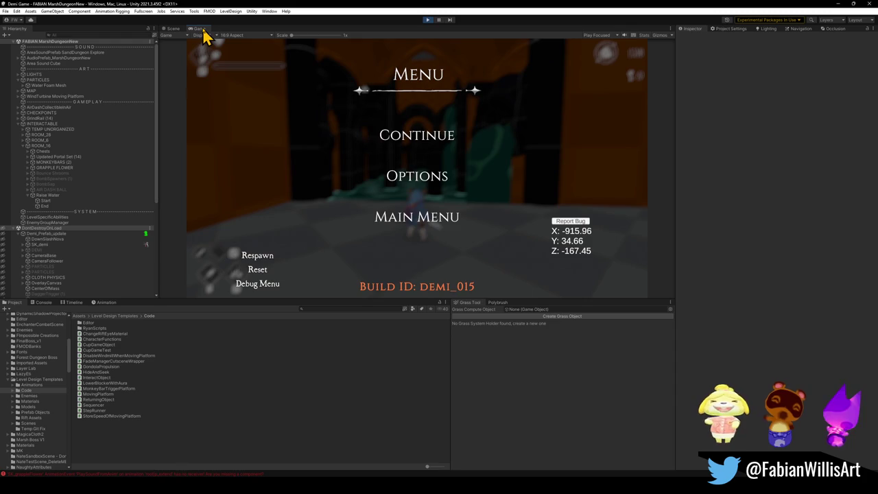
click(417, 136)
key(super)
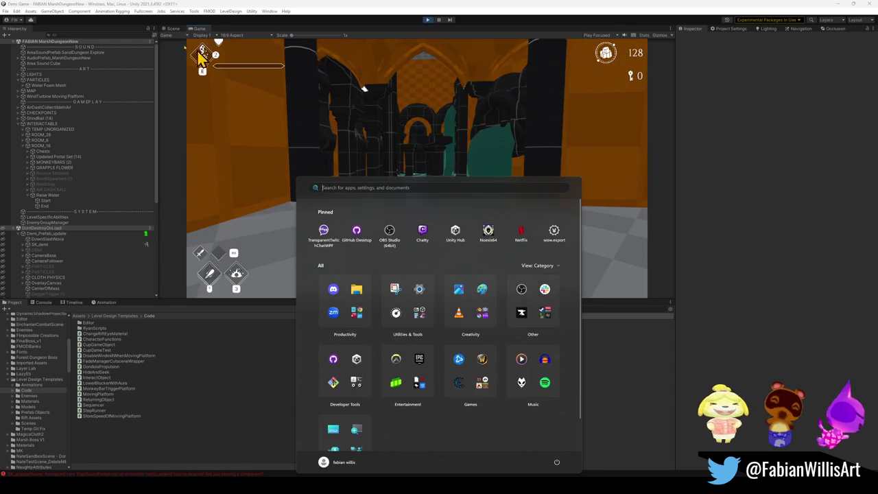
click(173, 29)
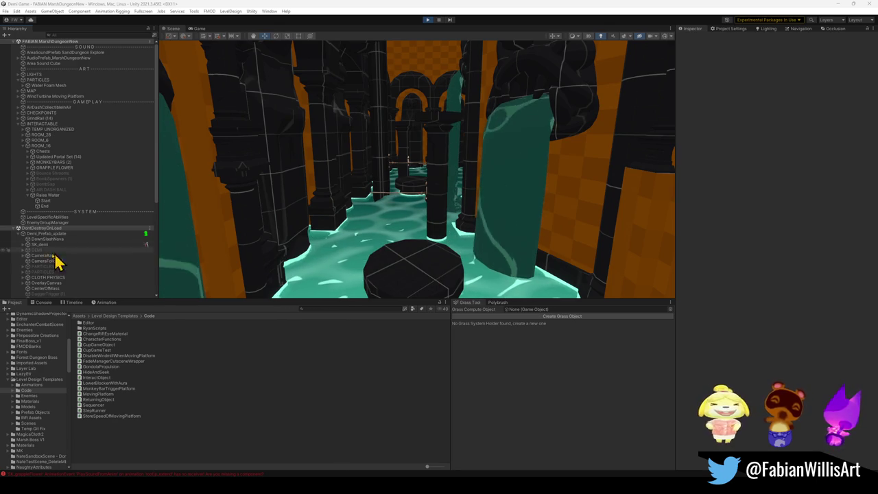
Disable the OverlayCanvas to hide the HUD
click(24, 284)
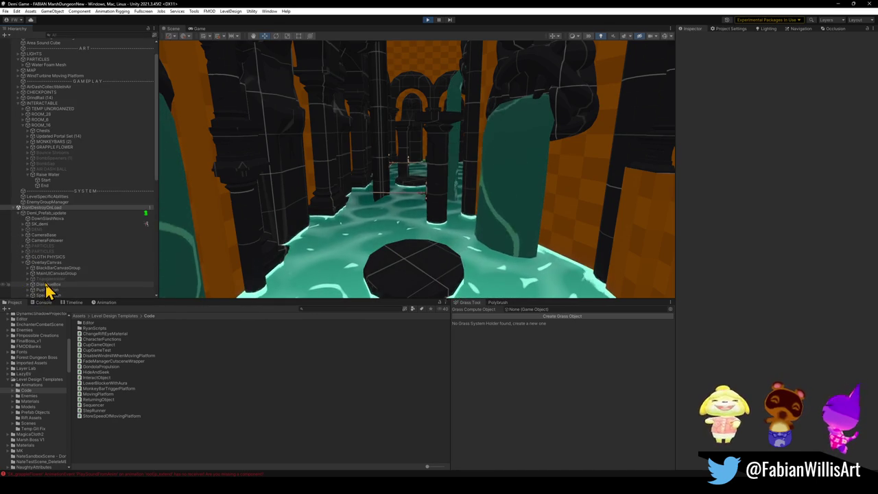
click(62, 264)
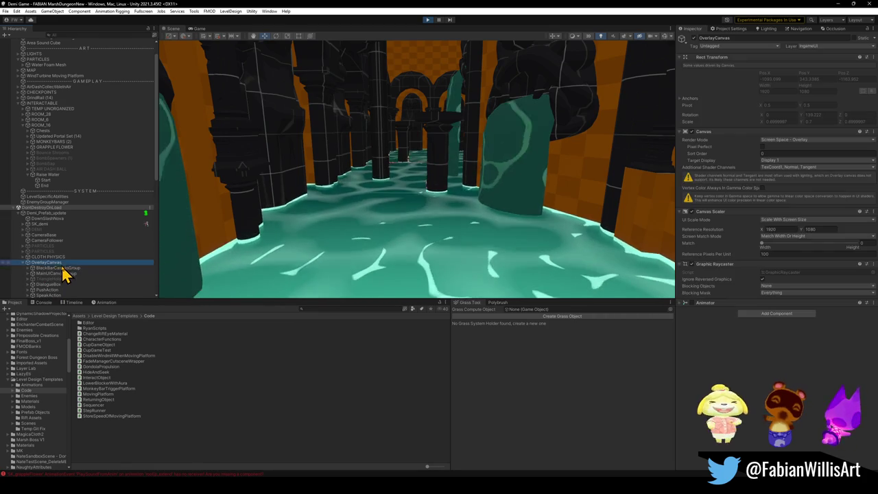
click(686, 140)
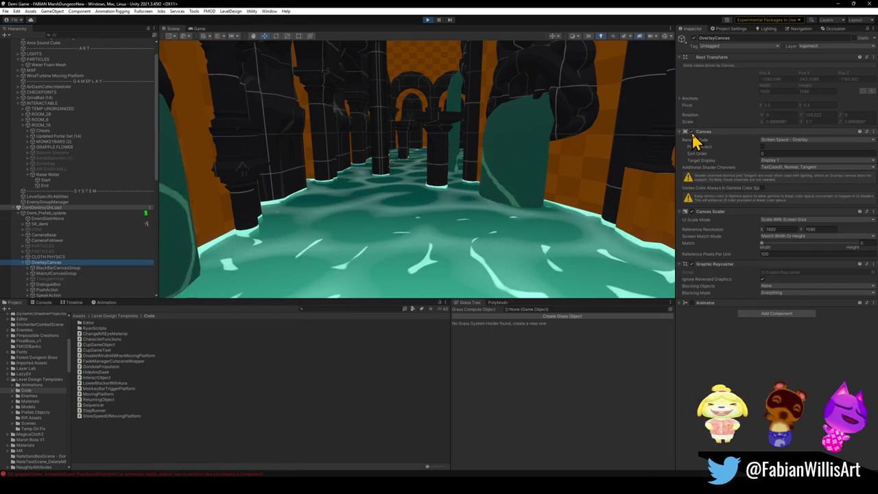
Play the game fullscreen from the Game view
click(199, 29)
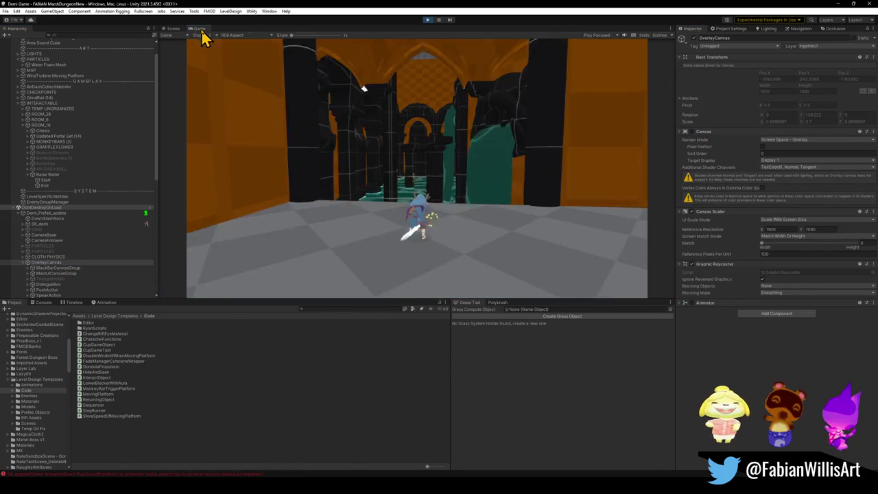
click(221, 101)
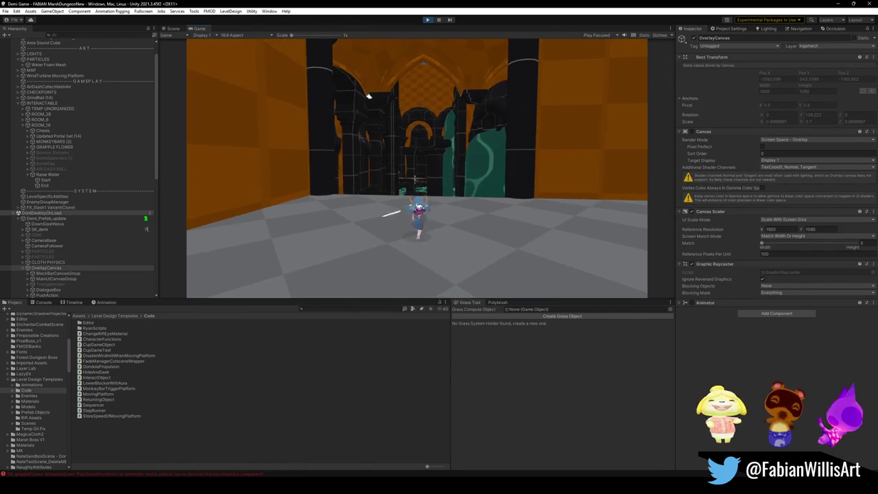
key(F11)
key(super)
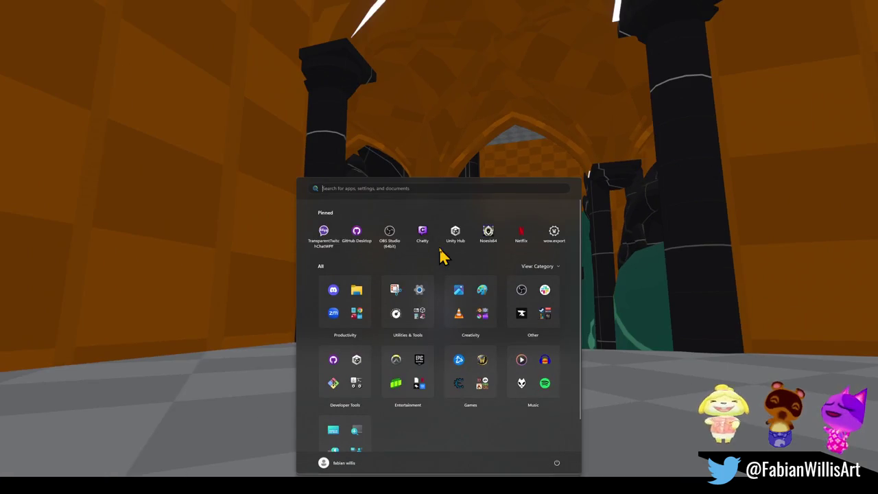
click(217, 247)
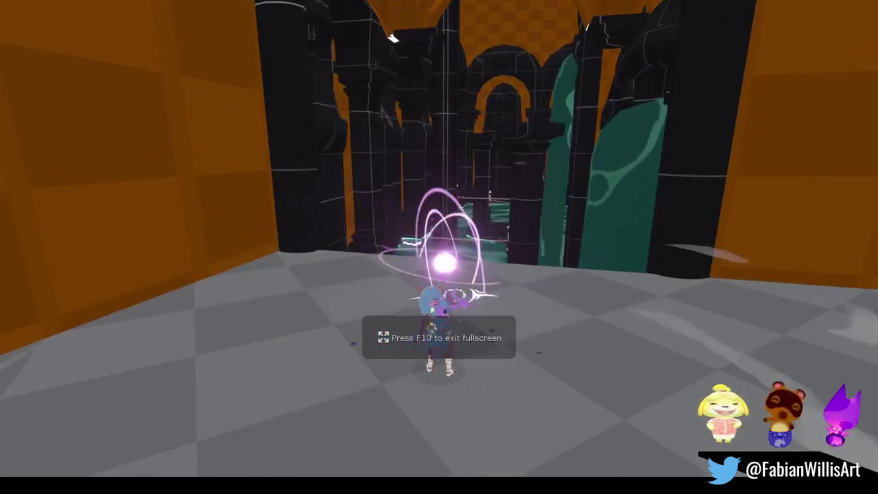
Set up a Snipping Tool video capture in Window mode targeting the game window
key(super+shift+r)
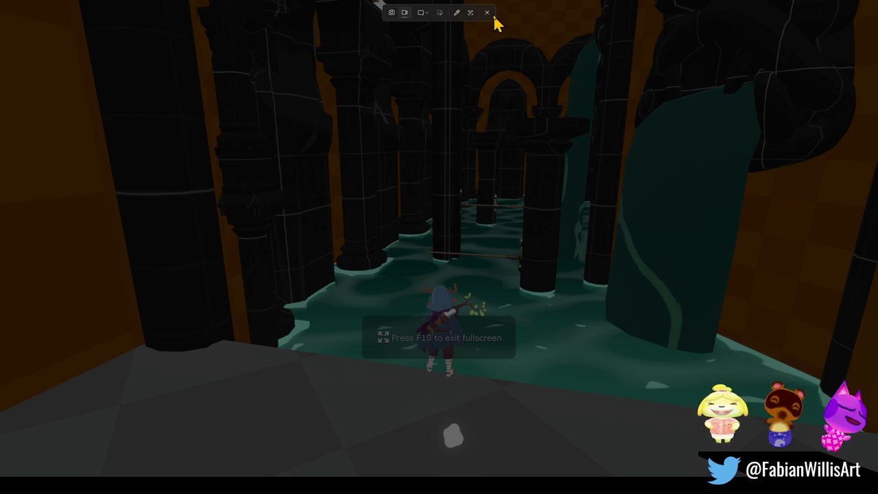
click(422, 15)
click(442, 28)
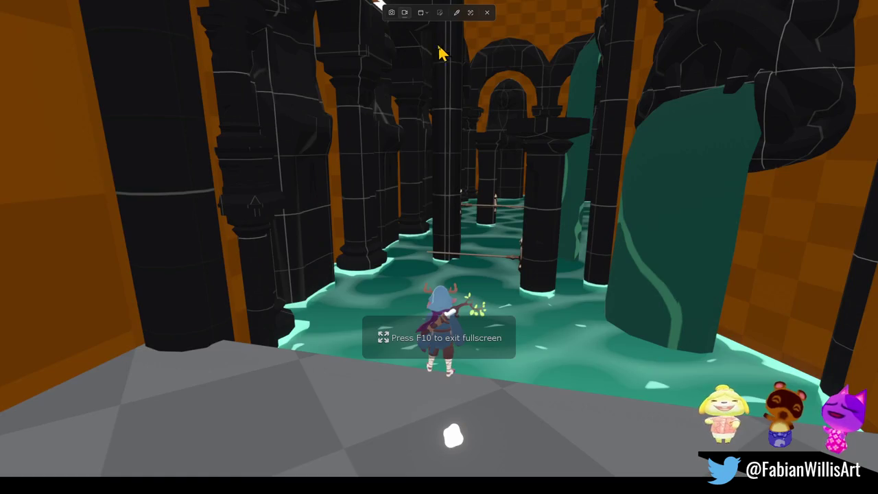
click(374, 174)
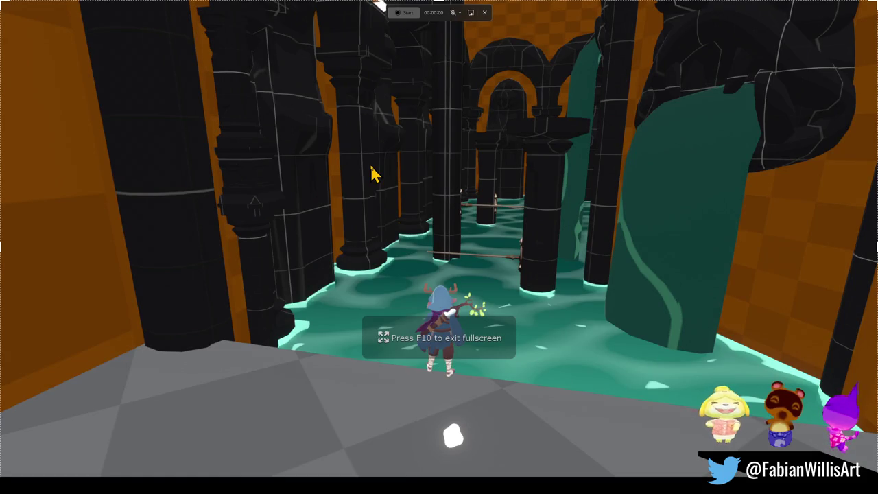
Record a clip of the character running and attacking through the hall, then pause and stop recording
click(410, 19)
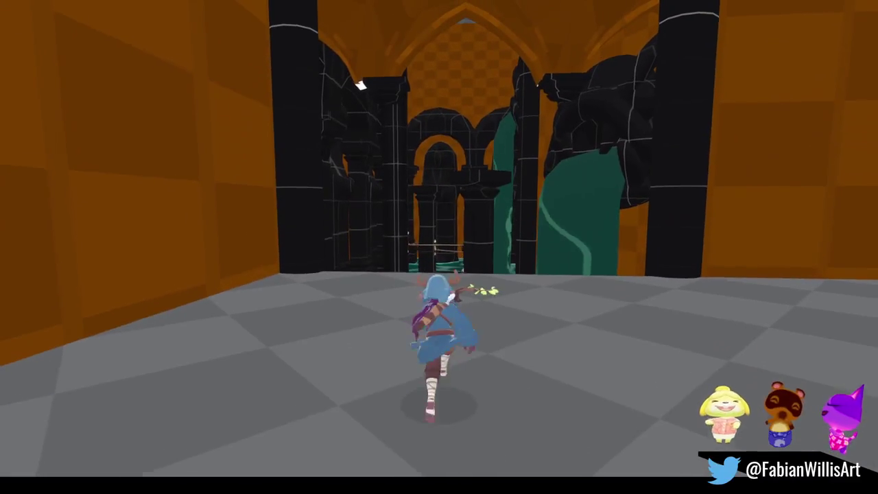
key(super)
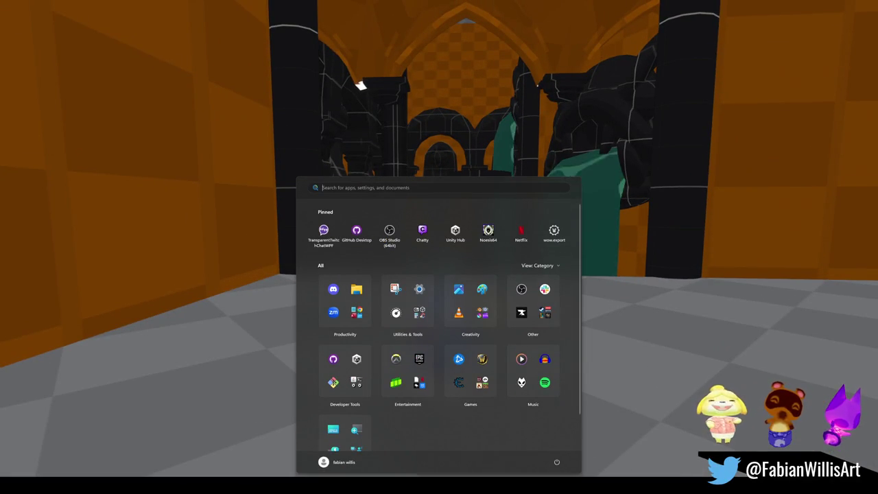
key(super)
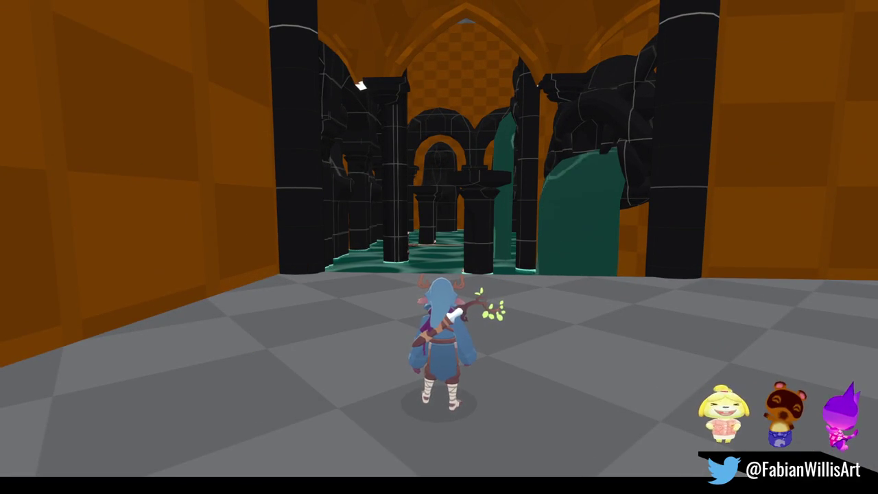
click(562, 388)
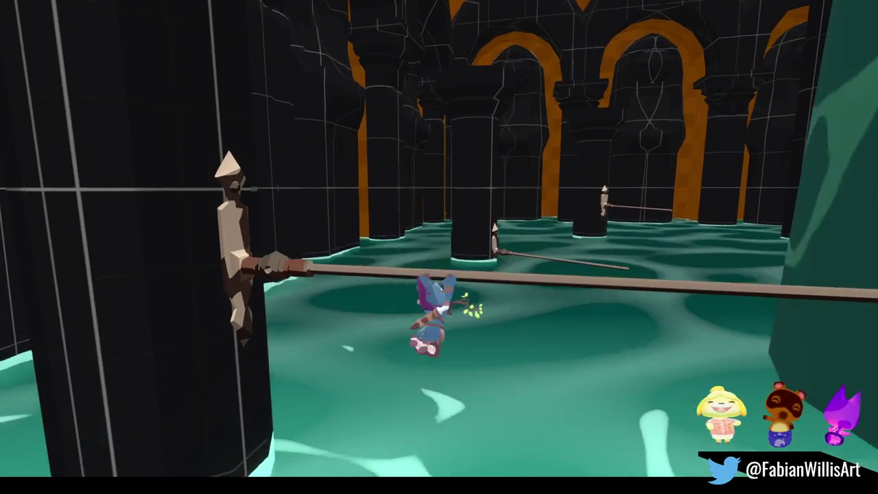
key(Escape)
key(Print)
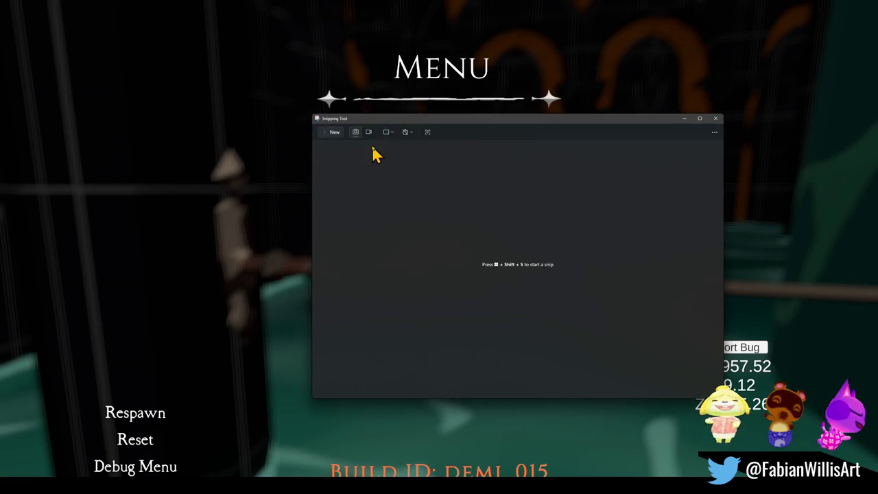
Leave fullscreen play and select the water mesh in the Scene view
click(716, 119)
key(F11)
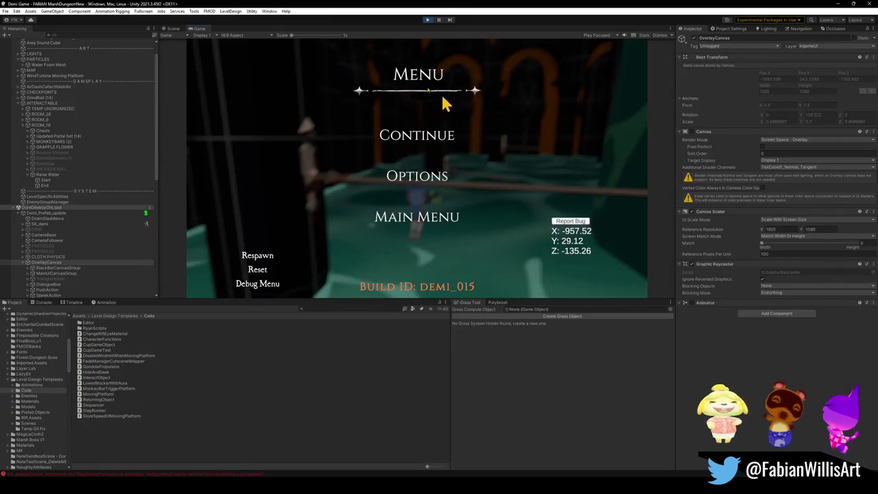
click(173, 29)
mouse_move(373, 171)
mouse_down()
mouse_move(381, 245)
mouse_move(381, 104)
mouse_move(373, 149)
mouse_move(378, 232)
mouse_up()
click(377, 233)
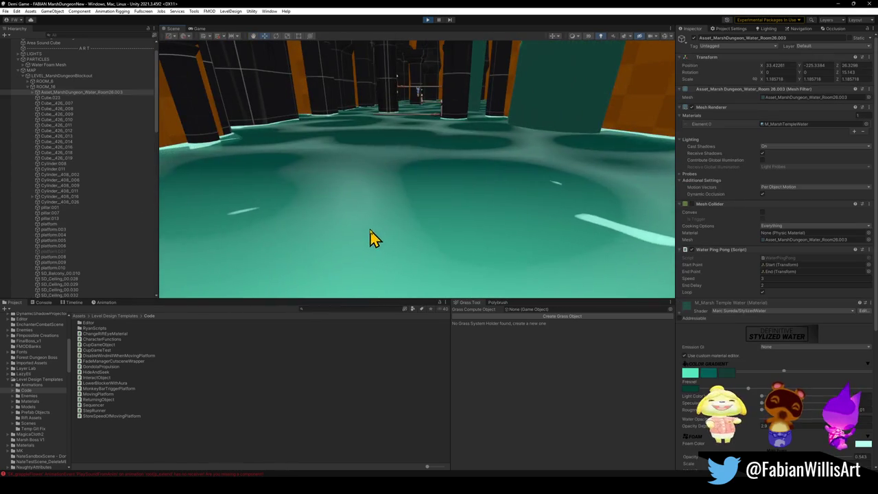
Remove the Mesh Collider component from the water's Plane child object
click(37, 92)
click(52, 98)
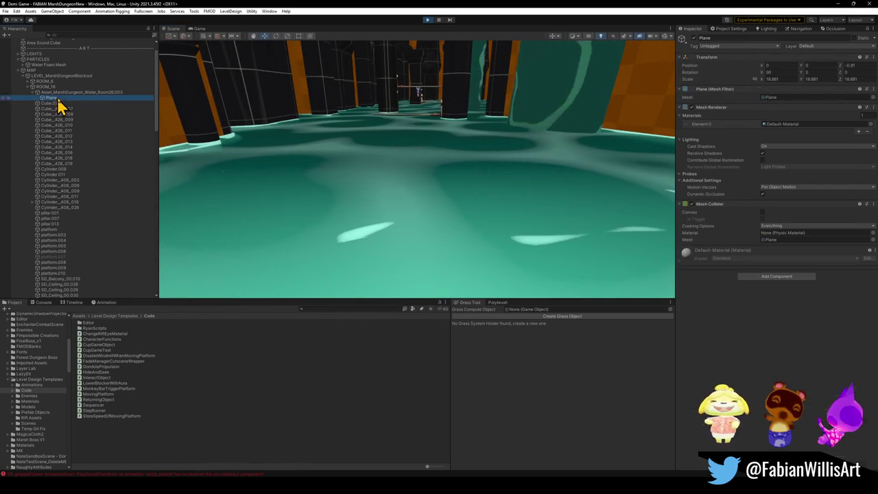
right_click(721, 204)
click(749, 220)
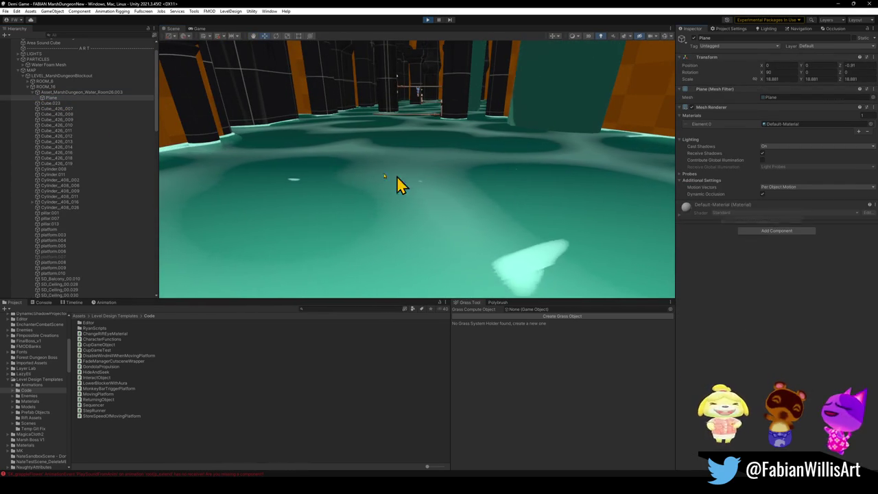
Resume the running game from the pause menu and return to fullscreen
click(199, 28)
click(418, 135)
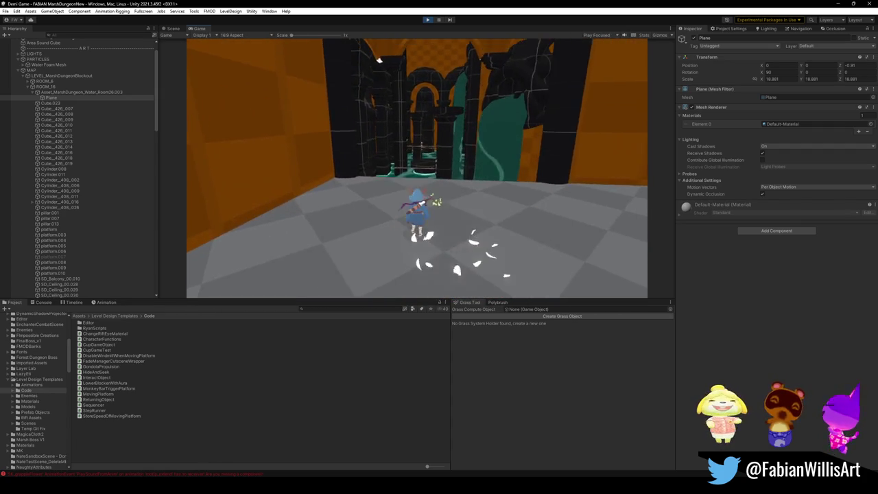
key(w)
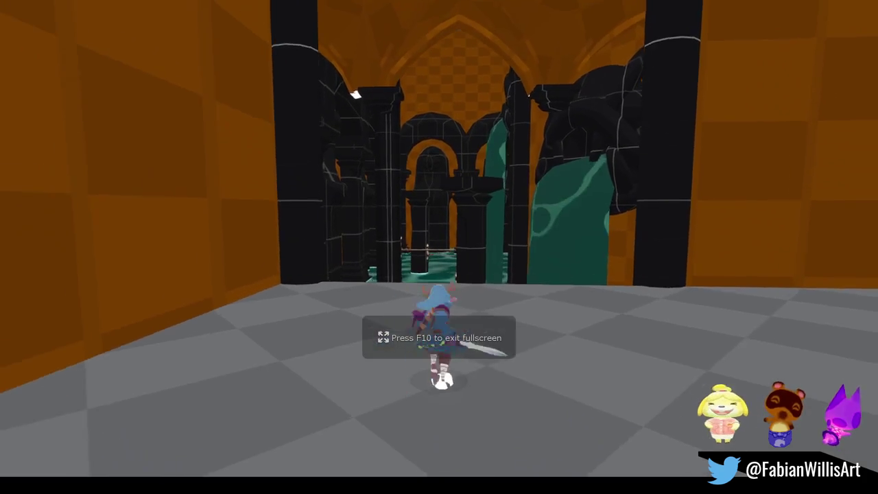
Refocus the game and walk the character toward the water's edge
key(super)
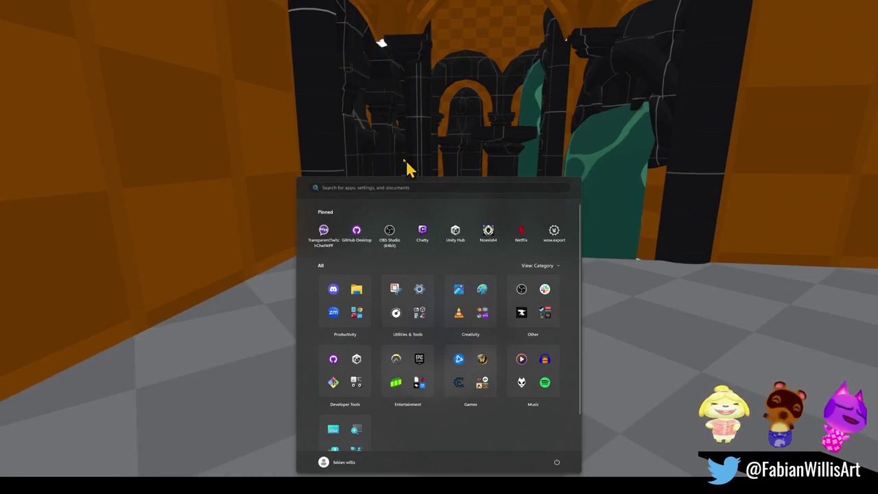
click(410, 169)
key(w)
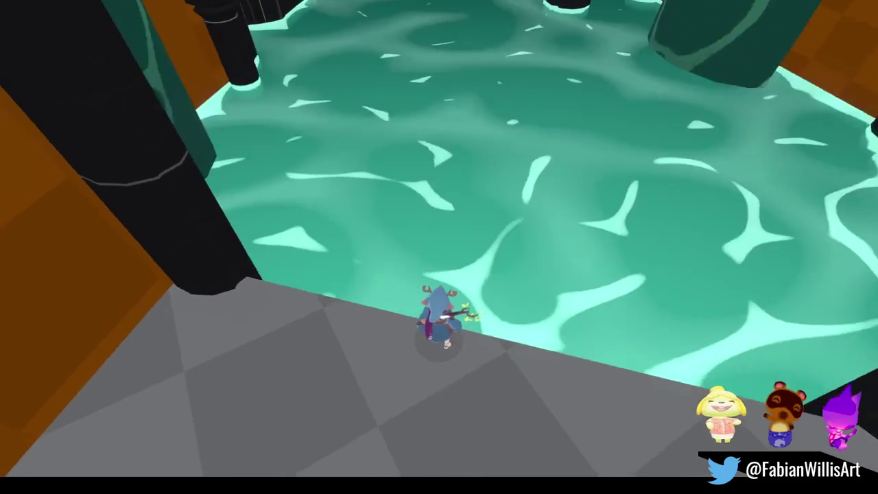
Start a Snipping Tool video capture in Window mode, targeting the game window
key(super+shift+s)
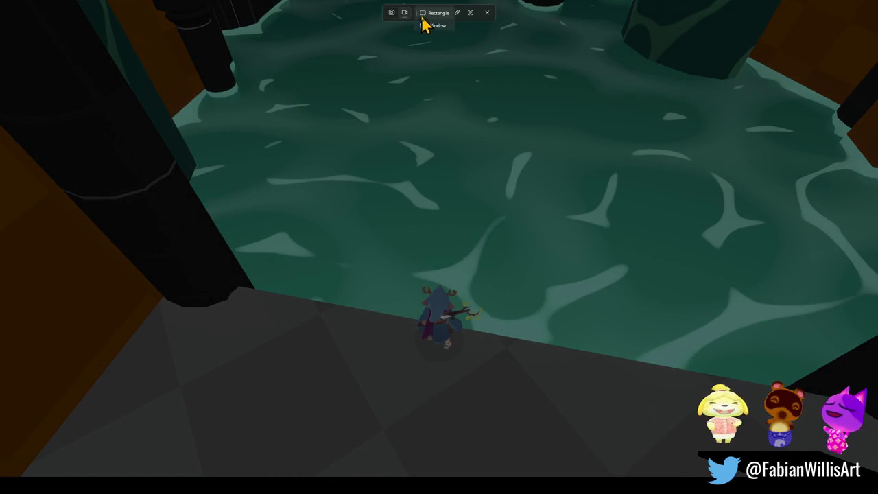
click(437, 27)
click(405, 204)
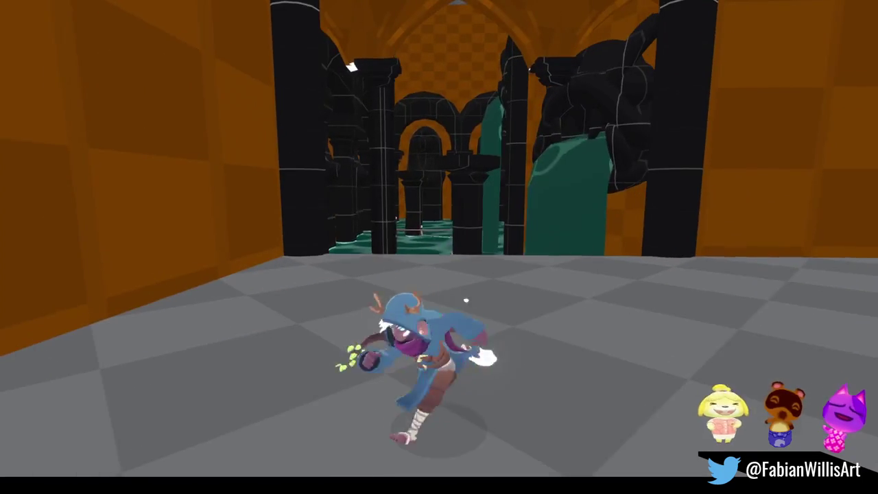
key(super)
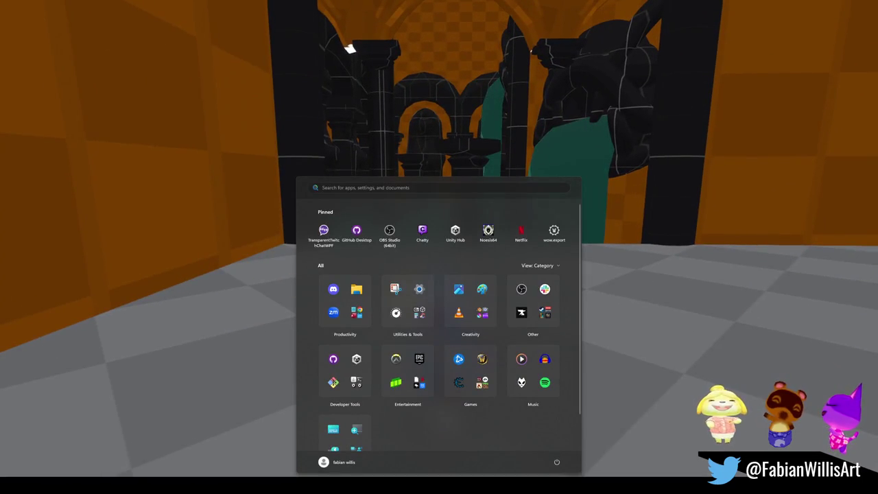
key(Escape)
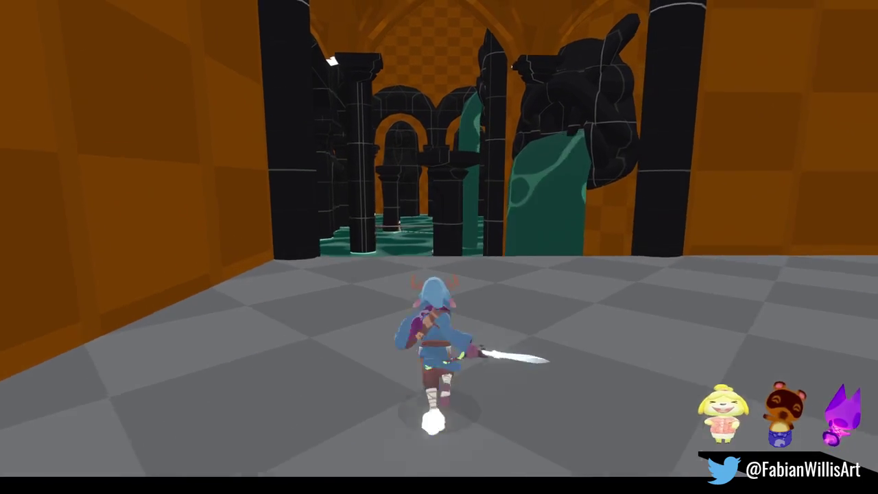
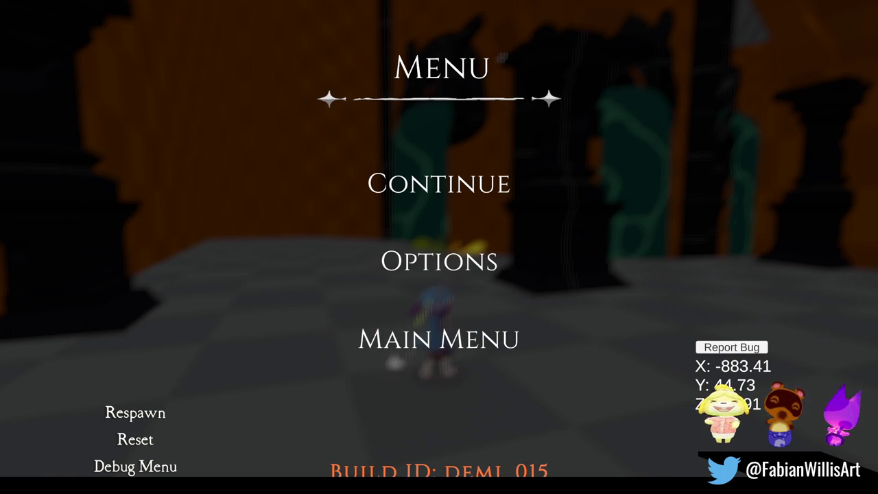
Resume play, run through the dark-pillared temple, then pause the game again
click(484, 183)
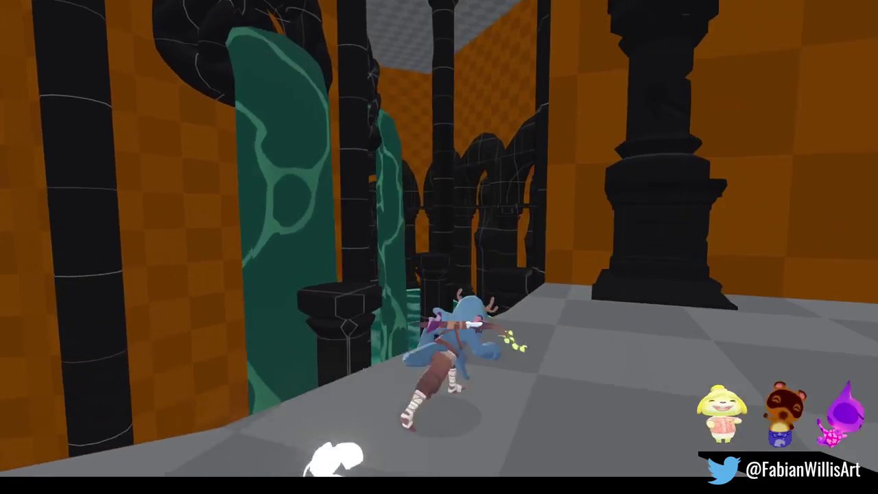
key(Escape)
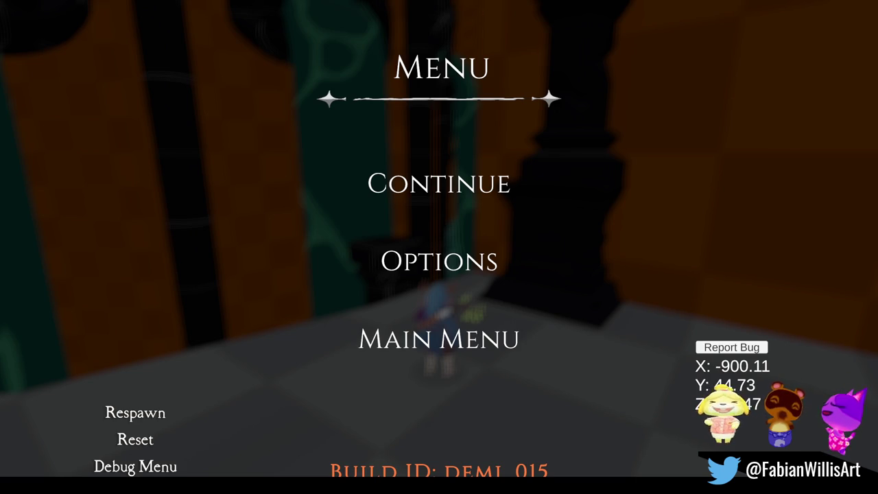
Resume play and cross the water on a lily pad to the locked iron gate
click(489, 179)
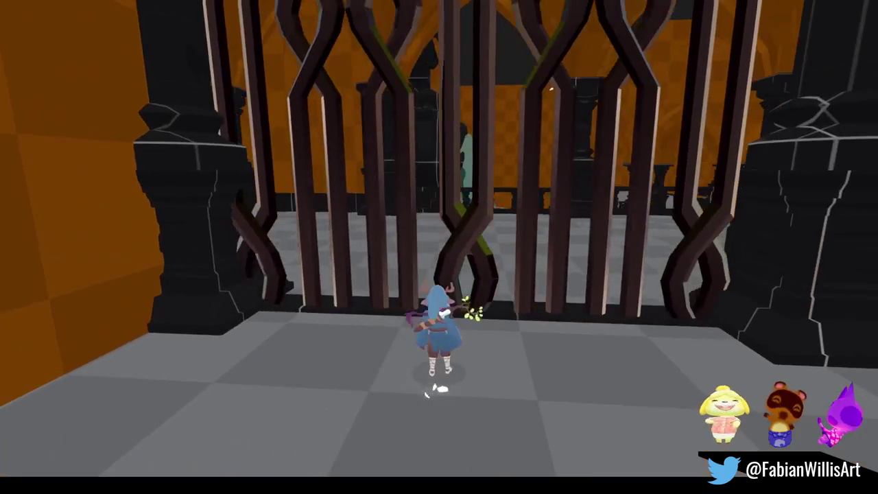
Pause and unpause the game mid-run through the pillared checkered hall
key(Escape)
key(Escape)
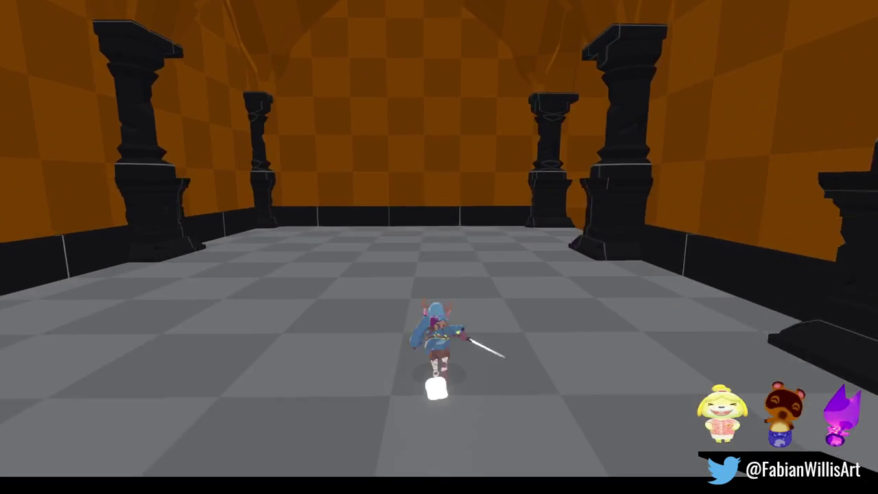
key(Escape)
key(Escape)
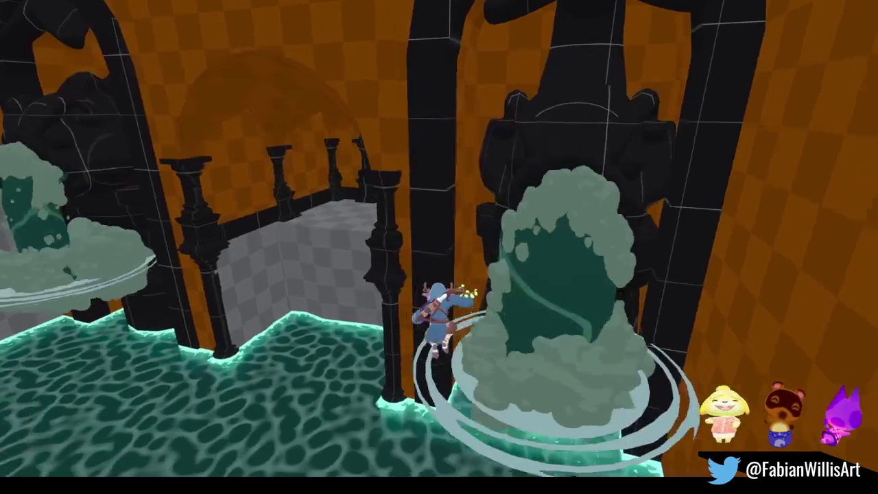
Pause the game beside the swirling water geysers in the arched fountain chamber
key(Escape)
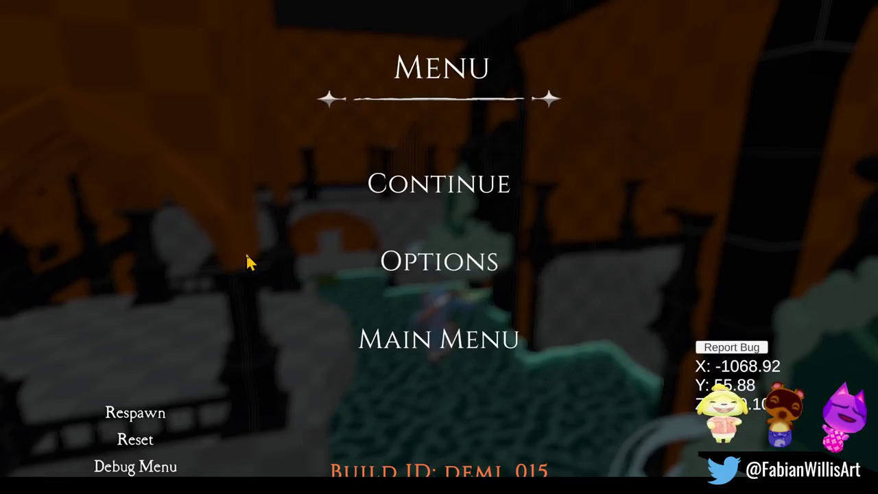